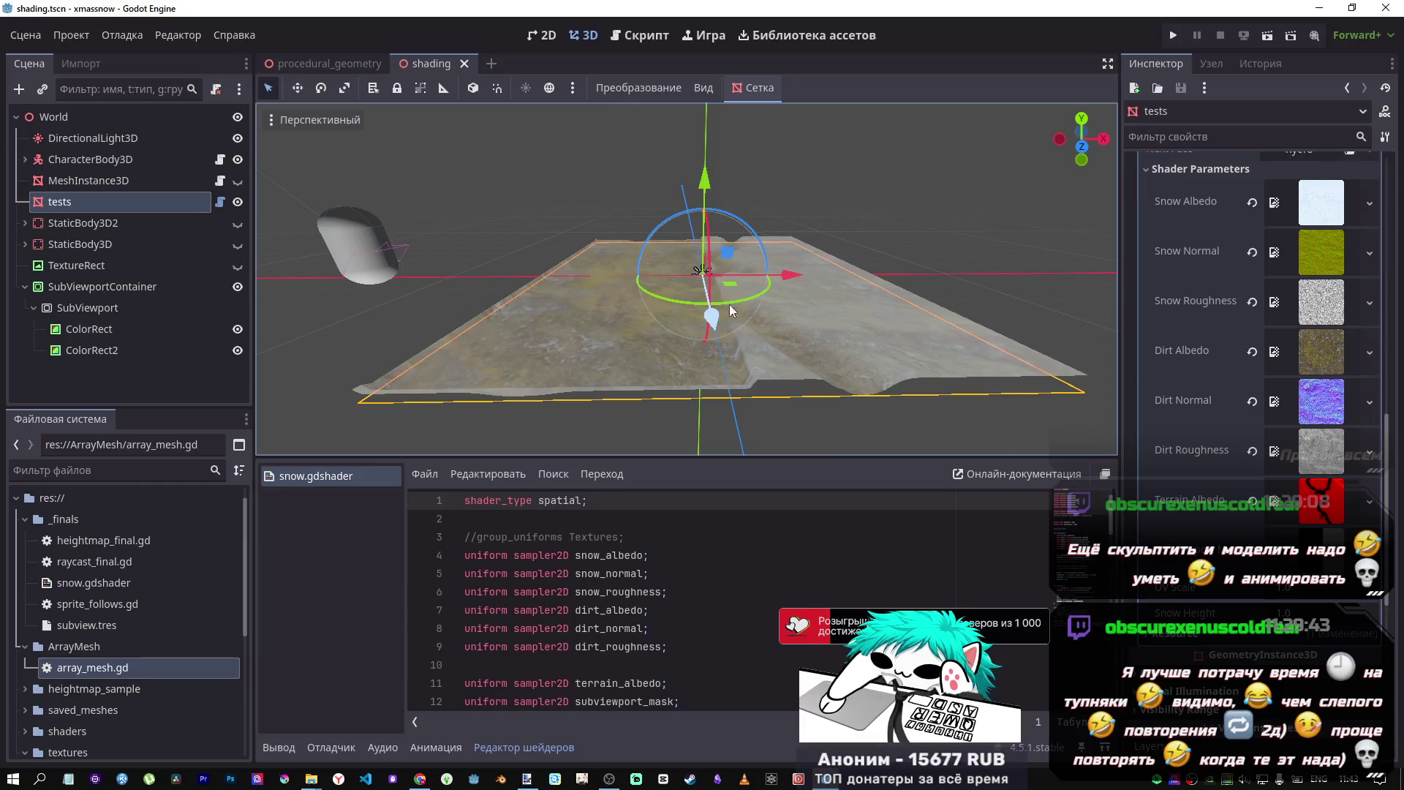
- Glance at tests.gd, then go back to the 3D view re-centred on the terrain slab
left_click(647, 36)
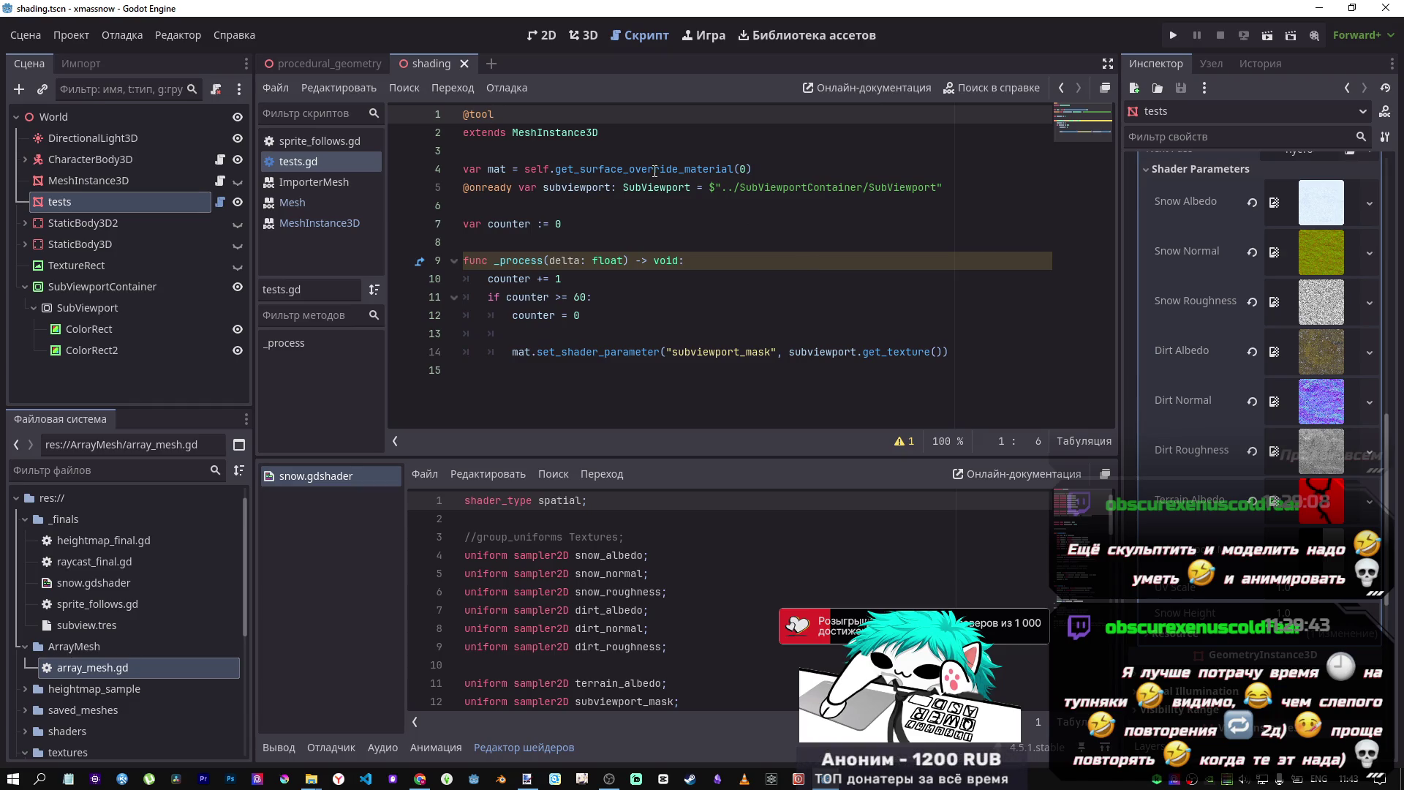
left_click(584, 37)
scroll(790, 333, "down", 3)
scroll(761, 299, "up", 8)
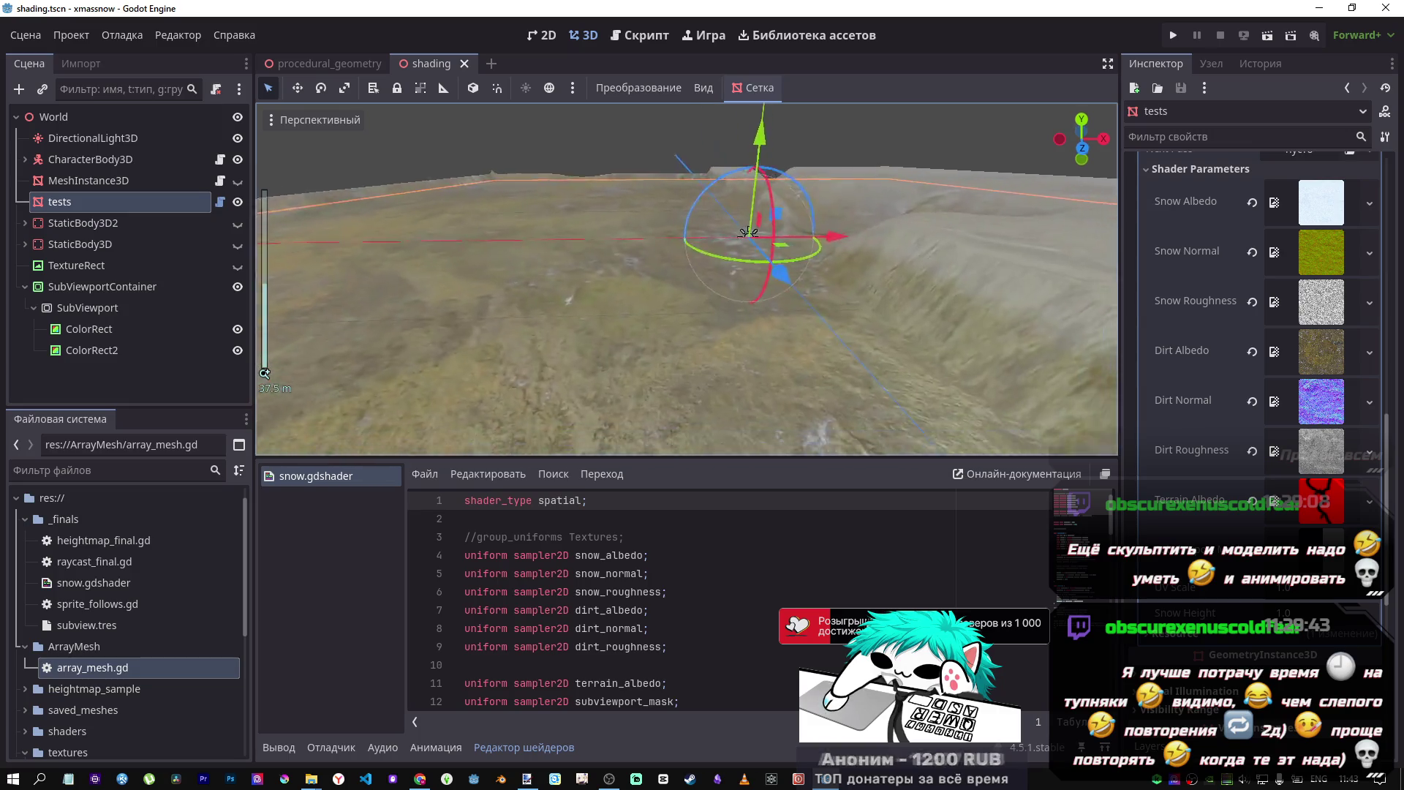
key("f")
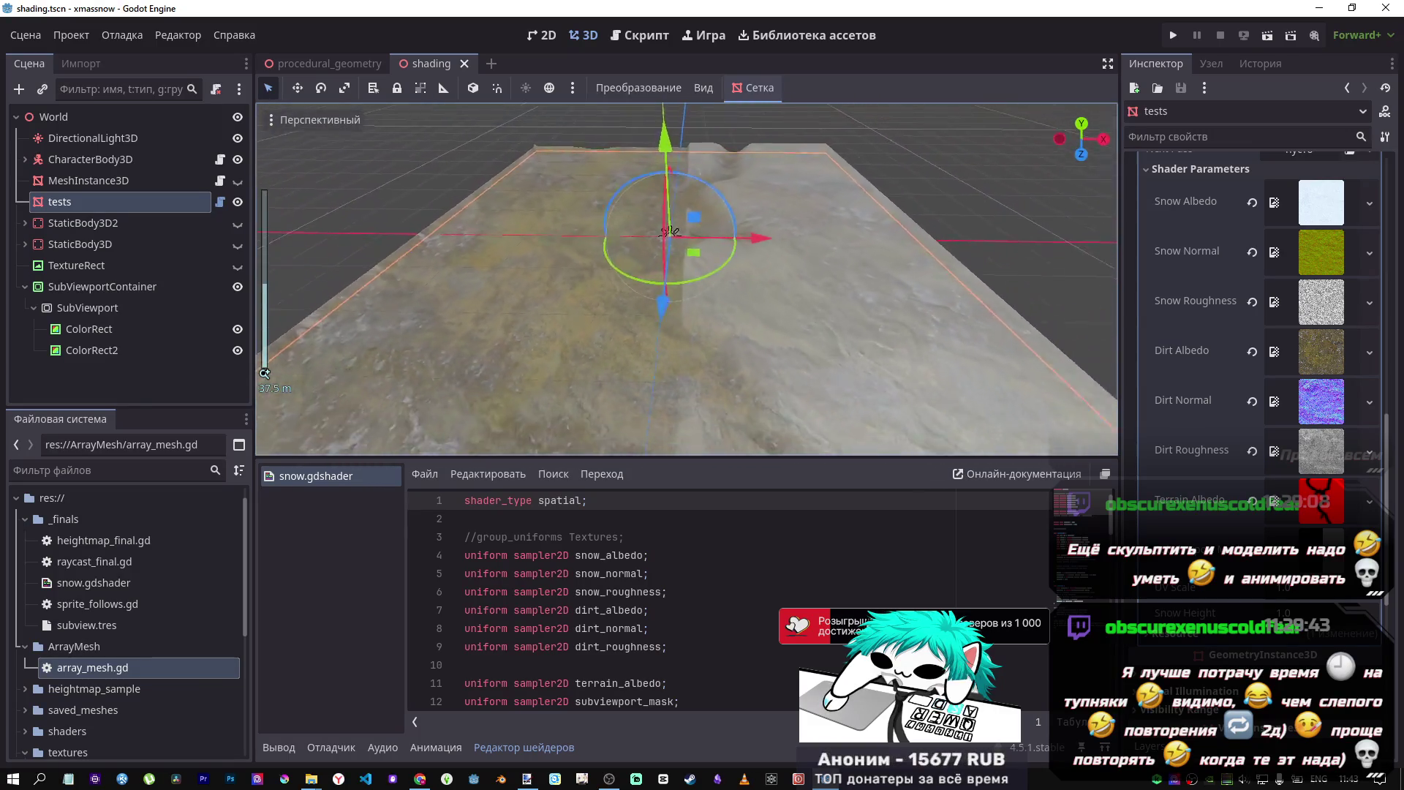
scroll(759, 297, "down", 5)
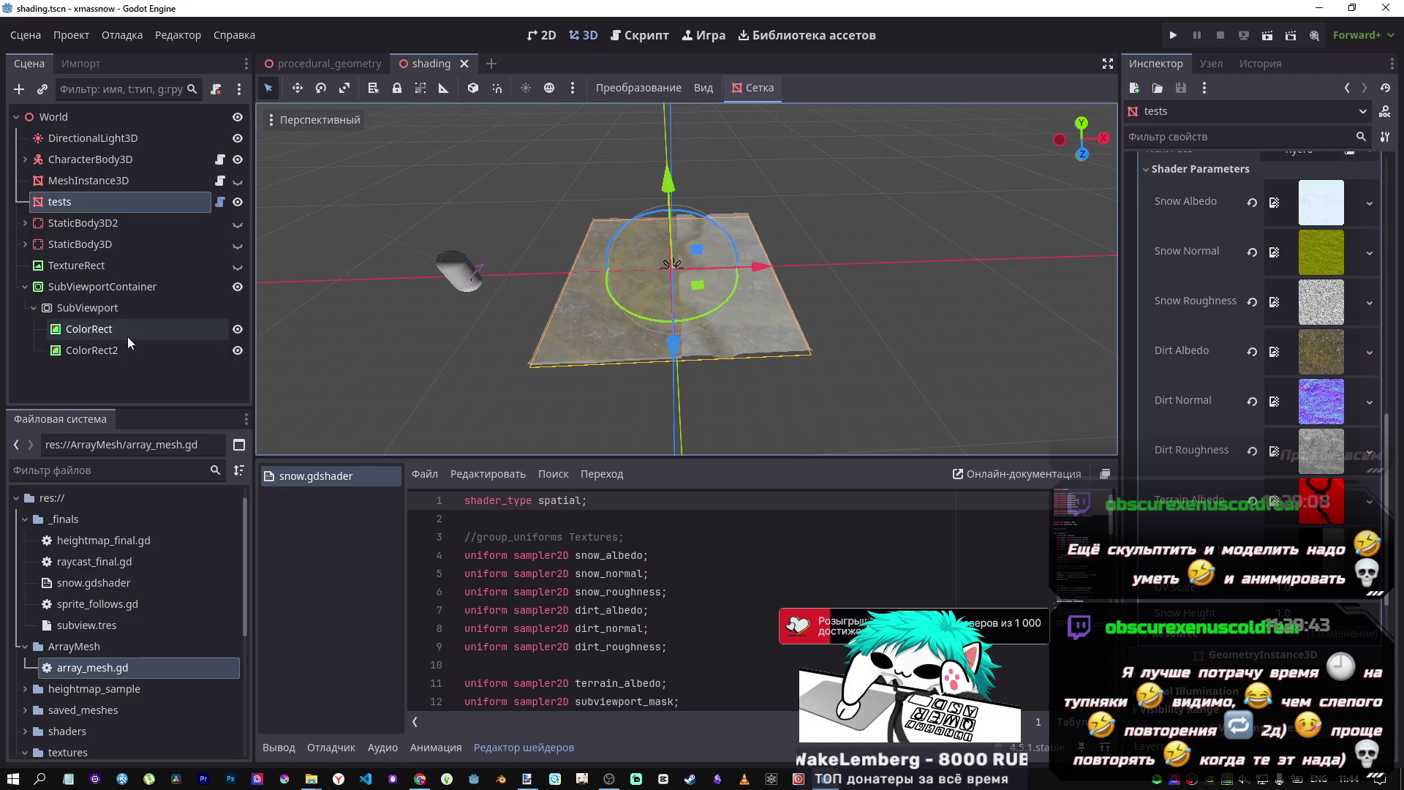
left_click(635, 35)
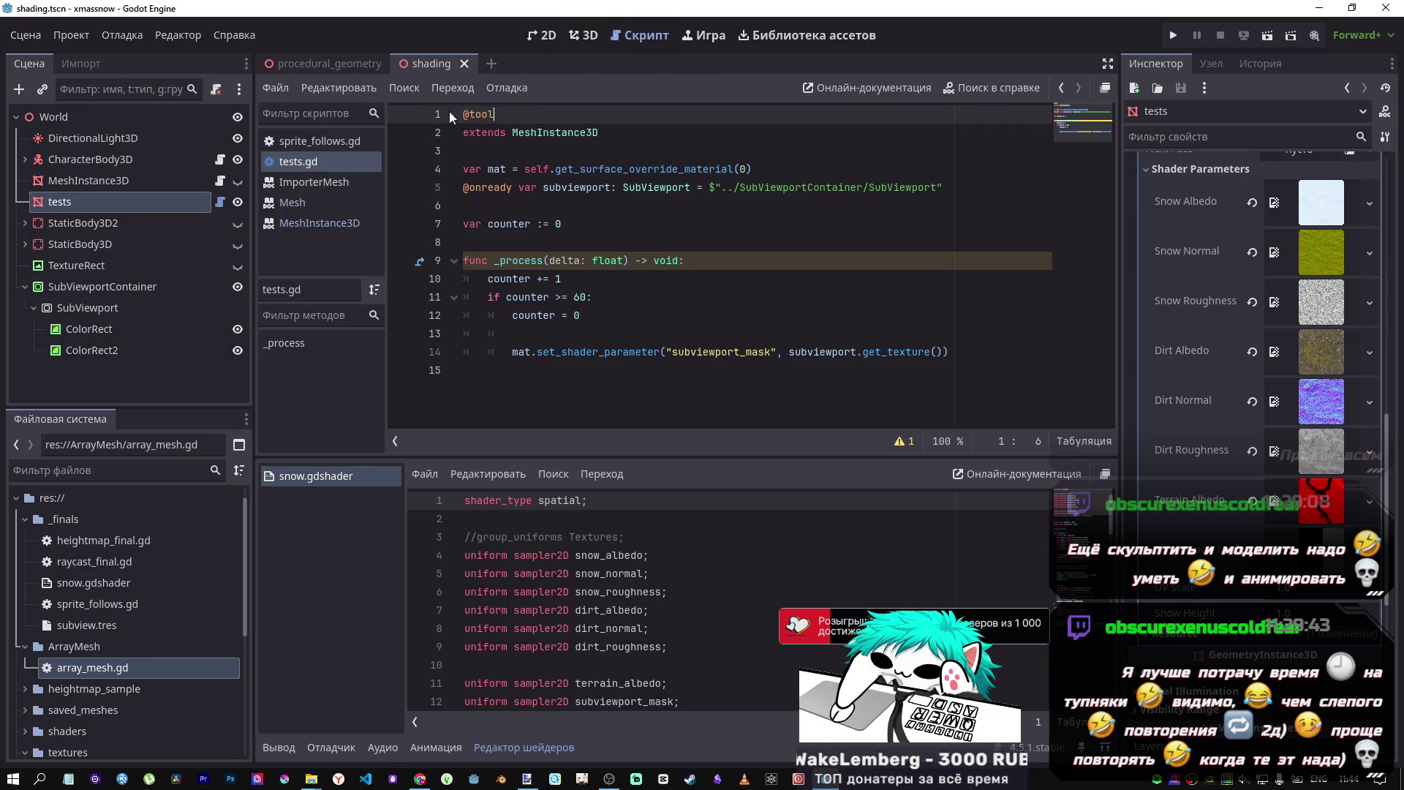
left_click(116, 37)
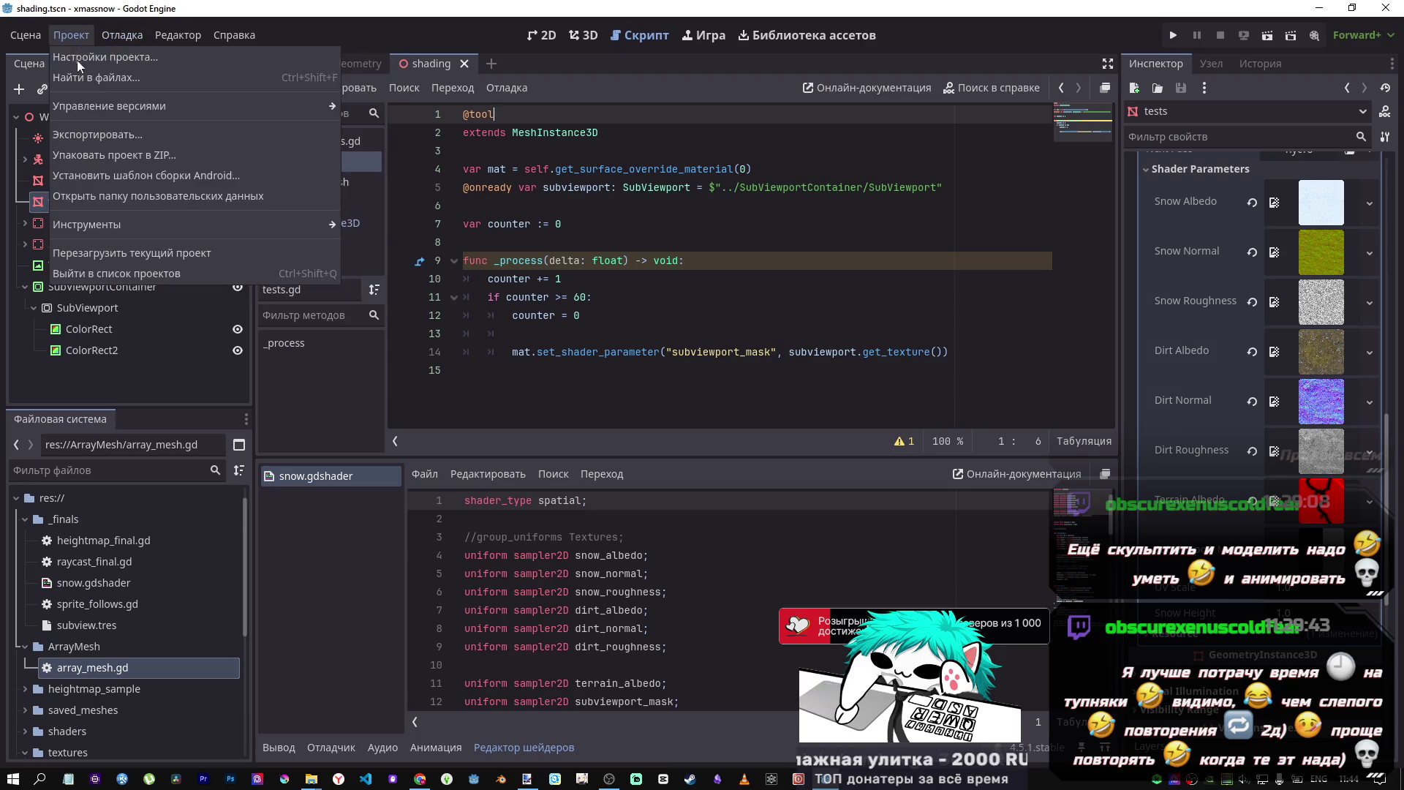
left_click(534, 129)
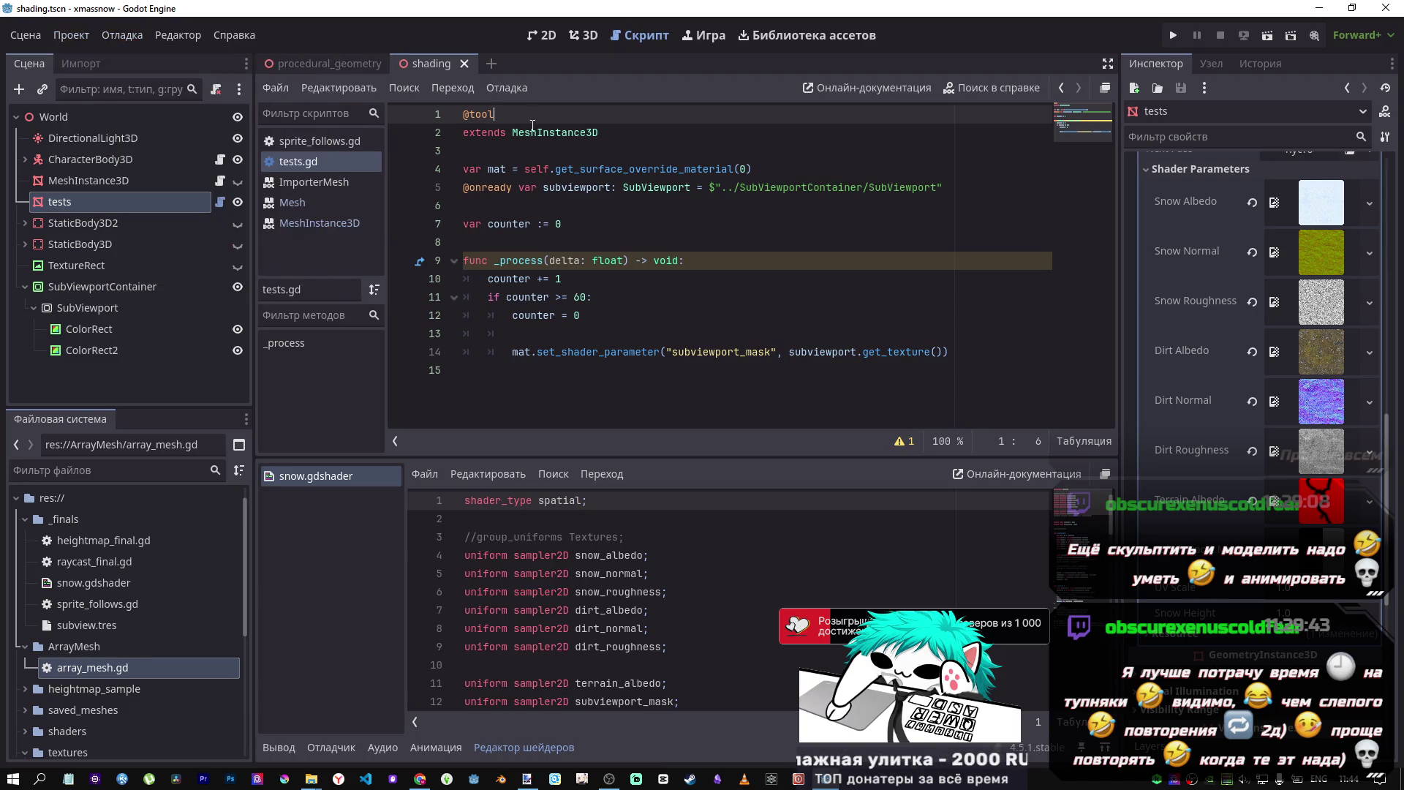
key("ctrl+k")
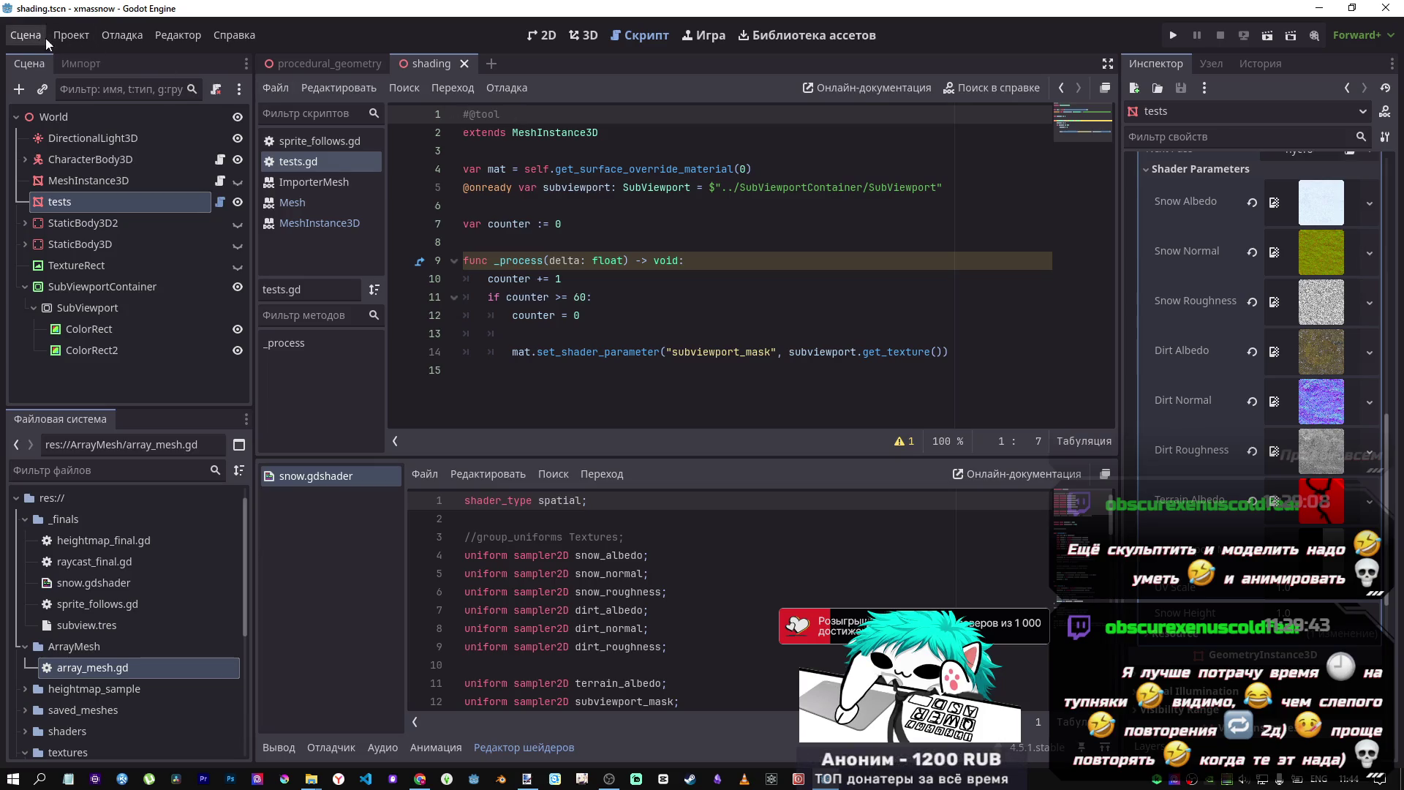
- Reload the saved scene from the Scene menu, then select ColorRect and ColorRect2
left_click(42, 37)
left_click(121, 247)
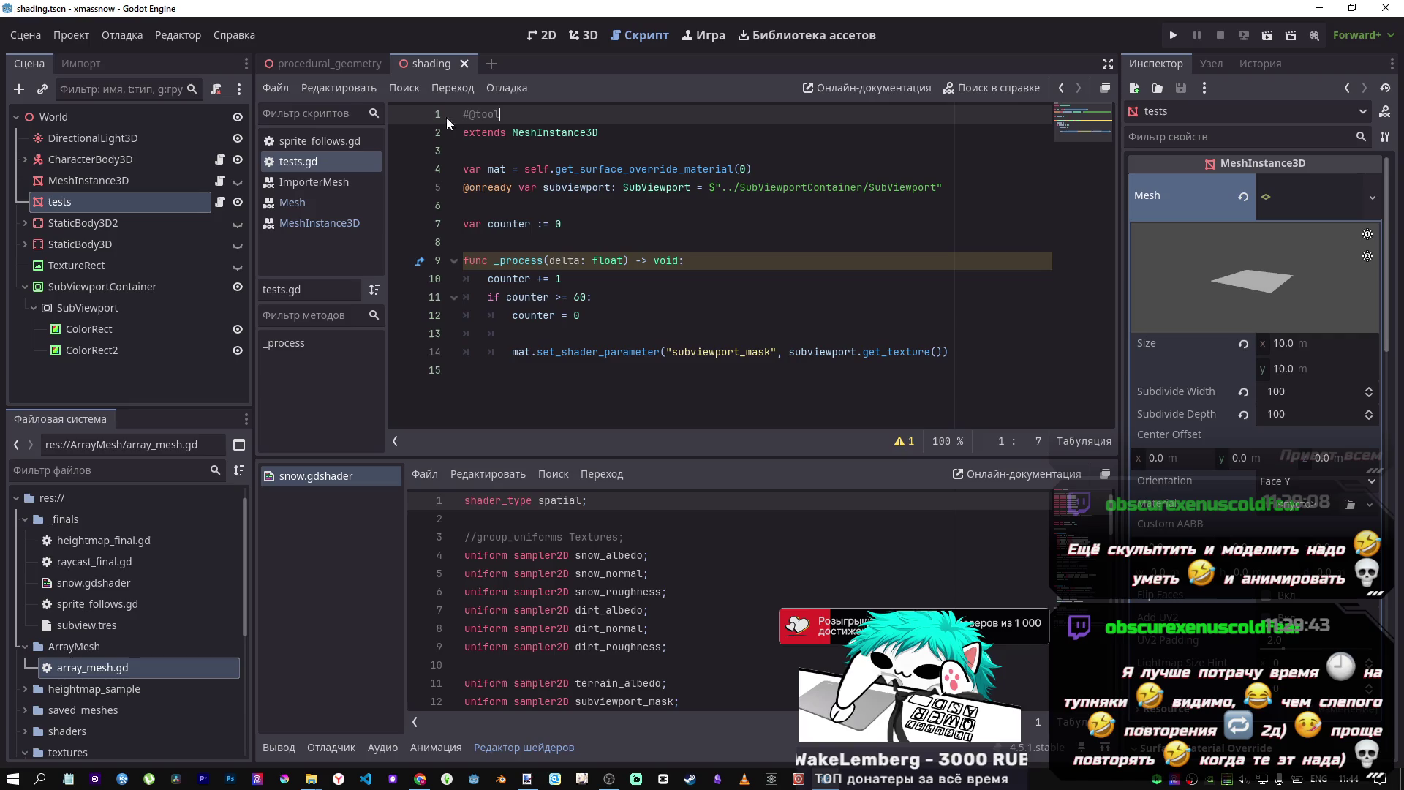
left_click(32, 44)
left_click(34, 45)
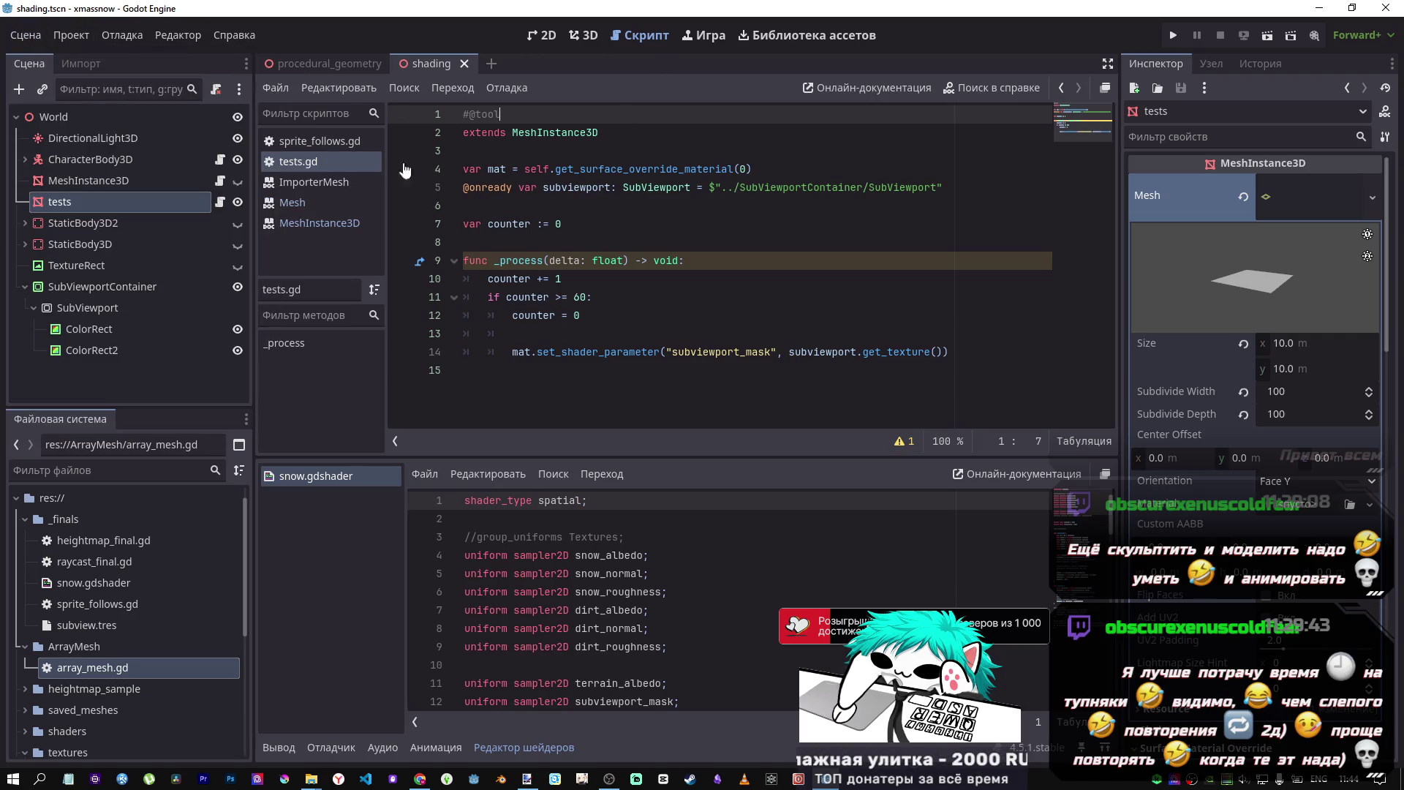
left_click(82, 323)
left_click(101, 349, "shift")
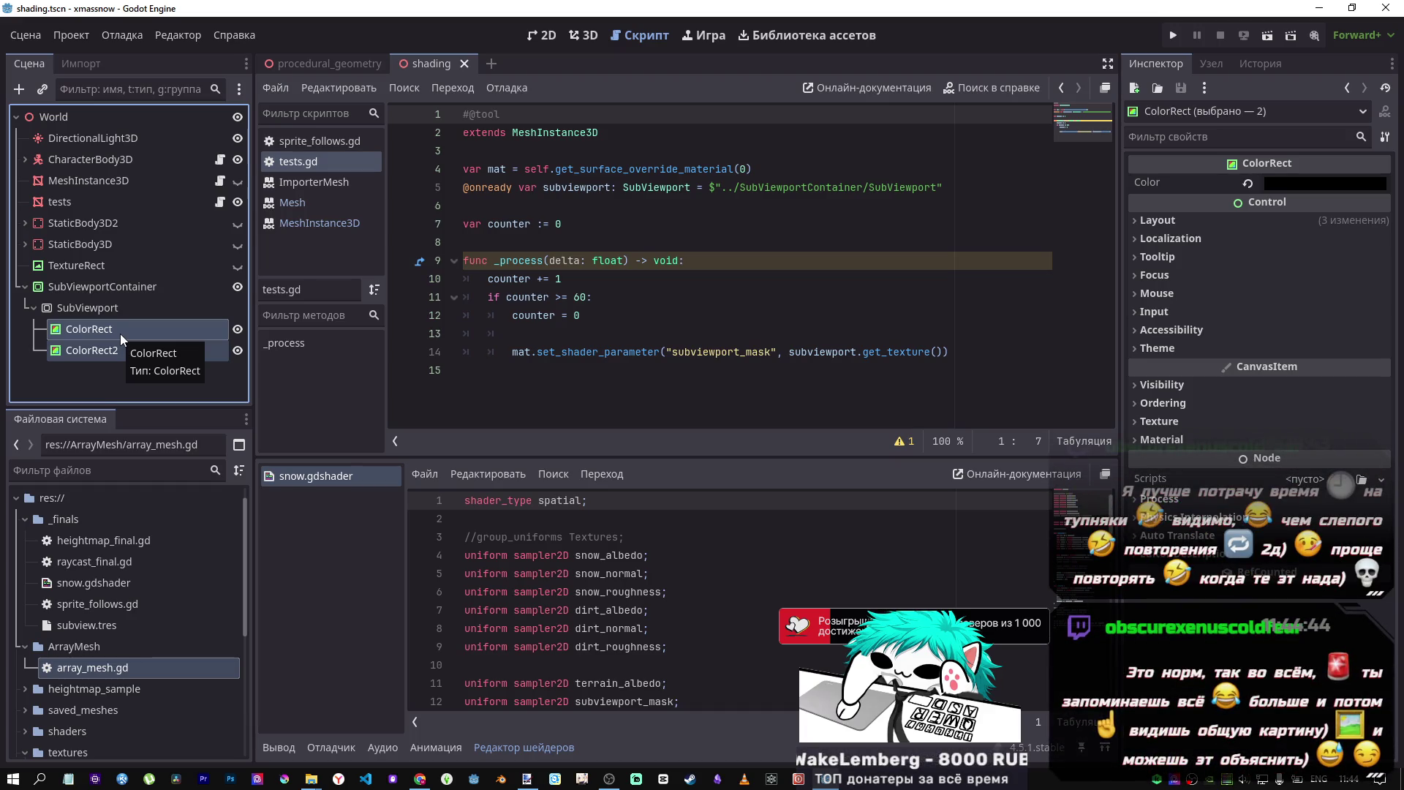
- Hide both ColorRect nodes in the mask instead of deleting them
key("Delete")
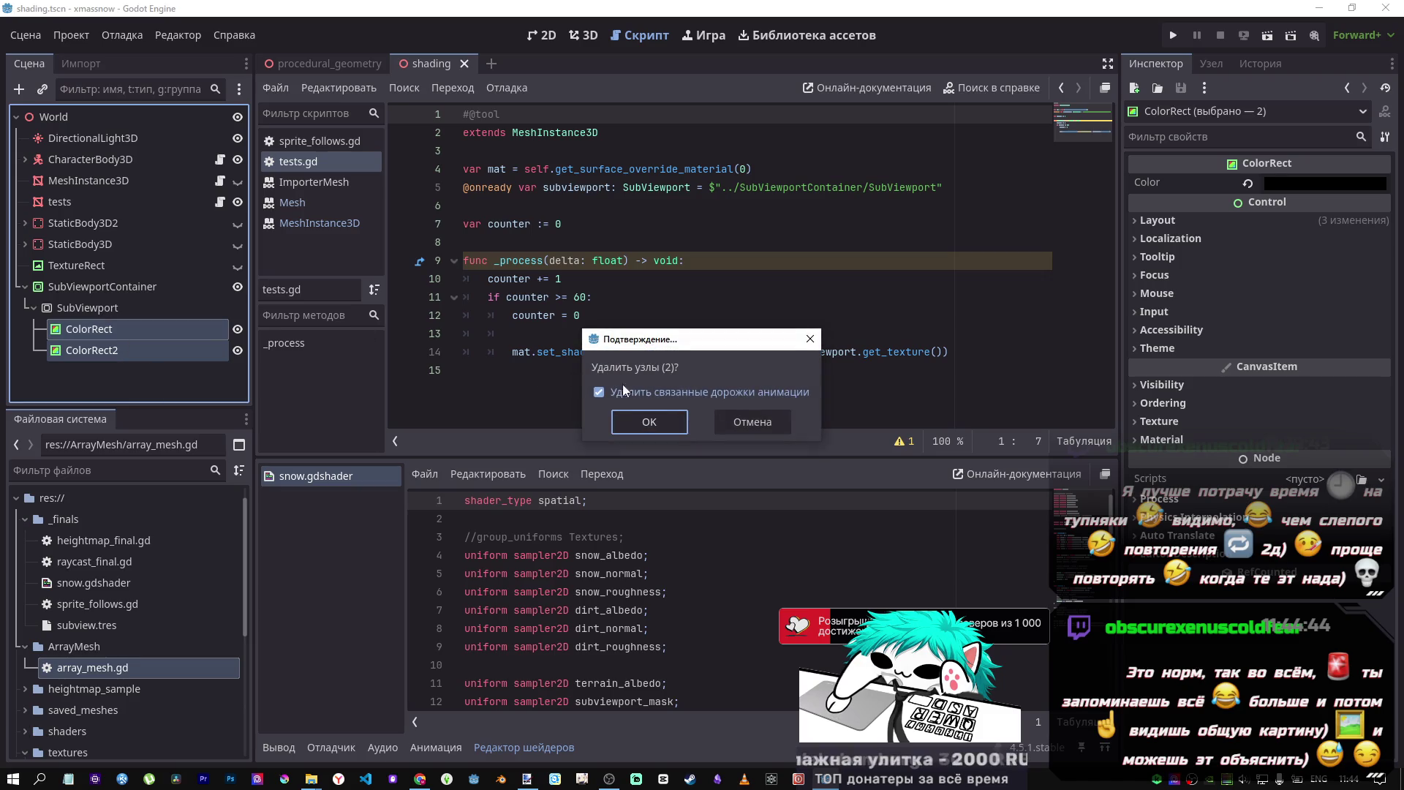
key("Escape")
left_click(238, 349)
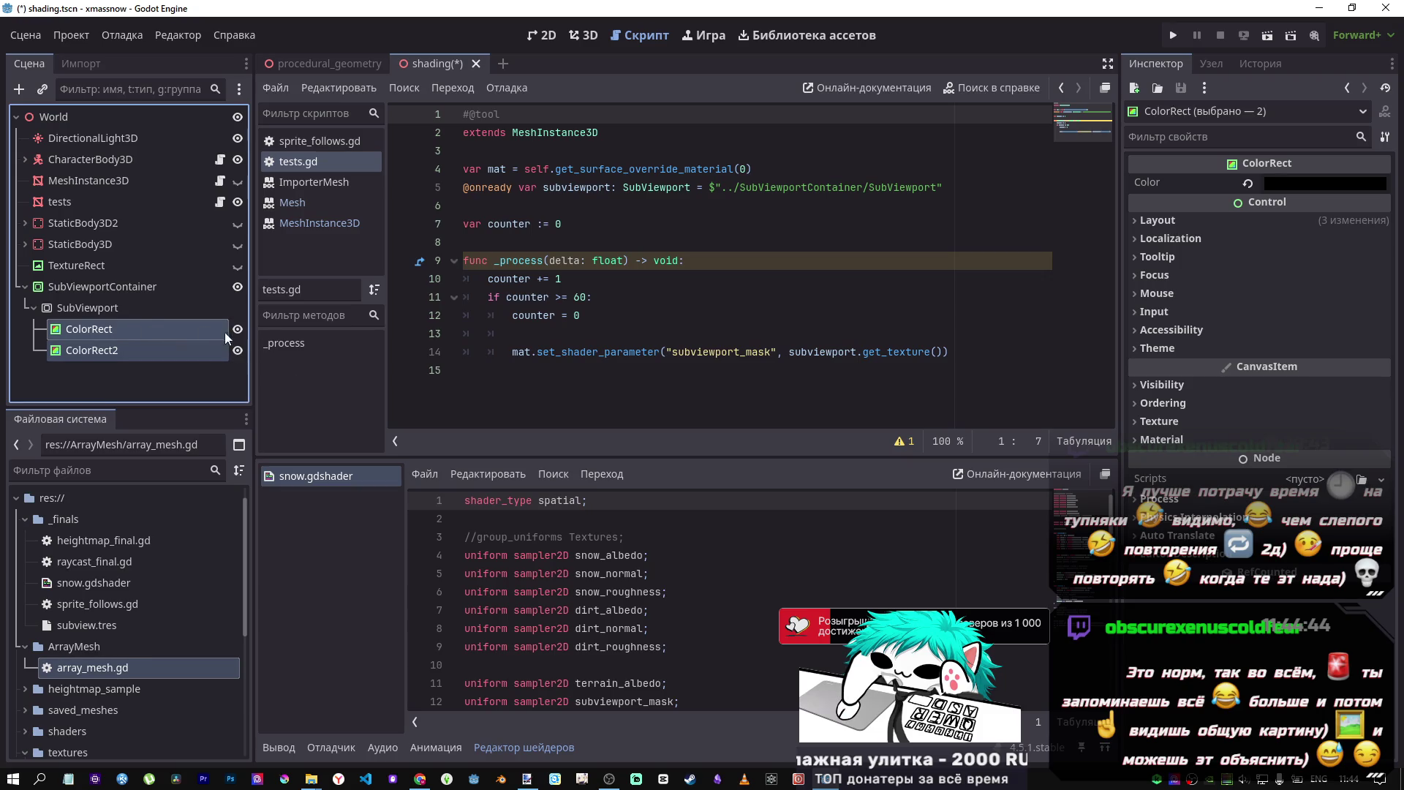
- Add a Sprite3D child under SubViewport and move it above the ColorRects
right_click(123, 307)
left_click(252, 318)
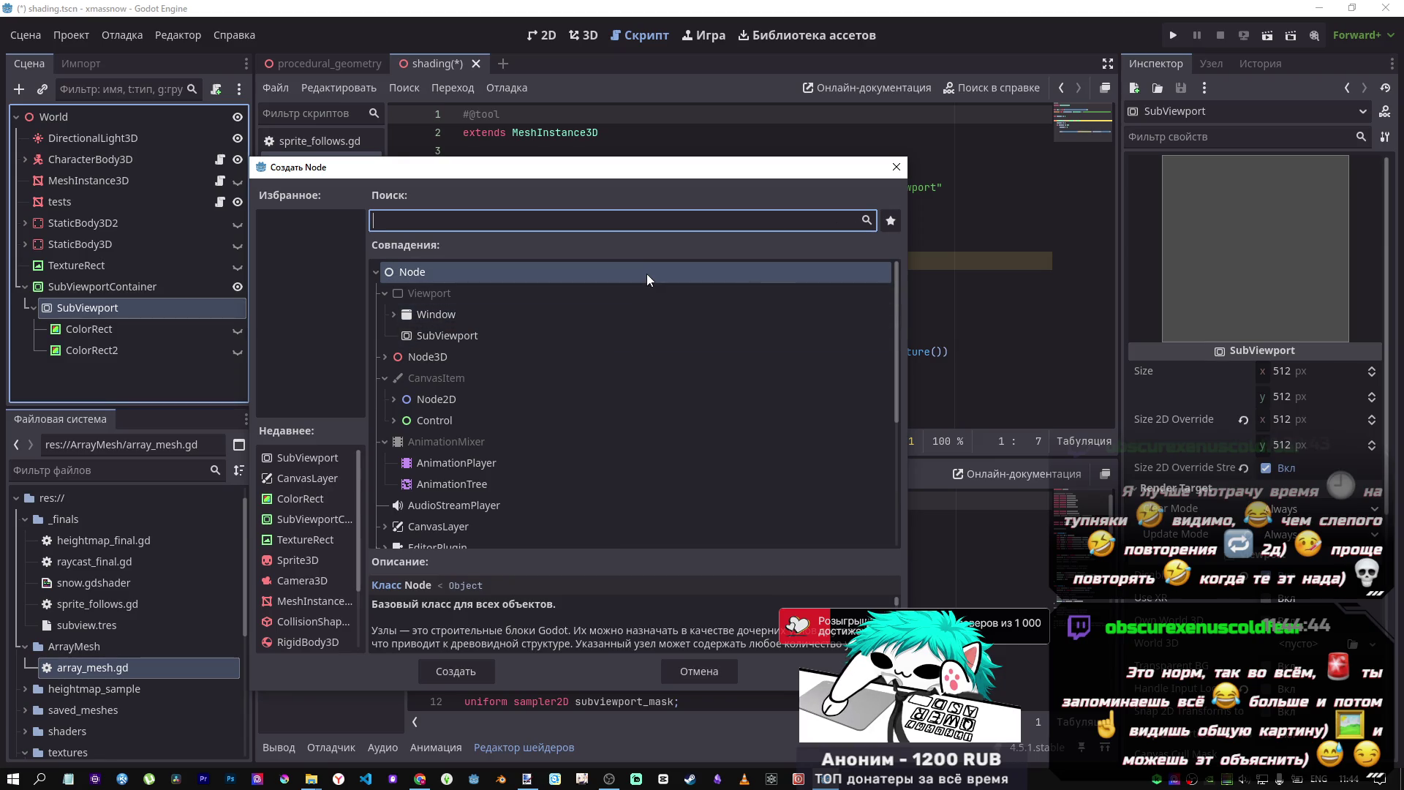
type("sprite")
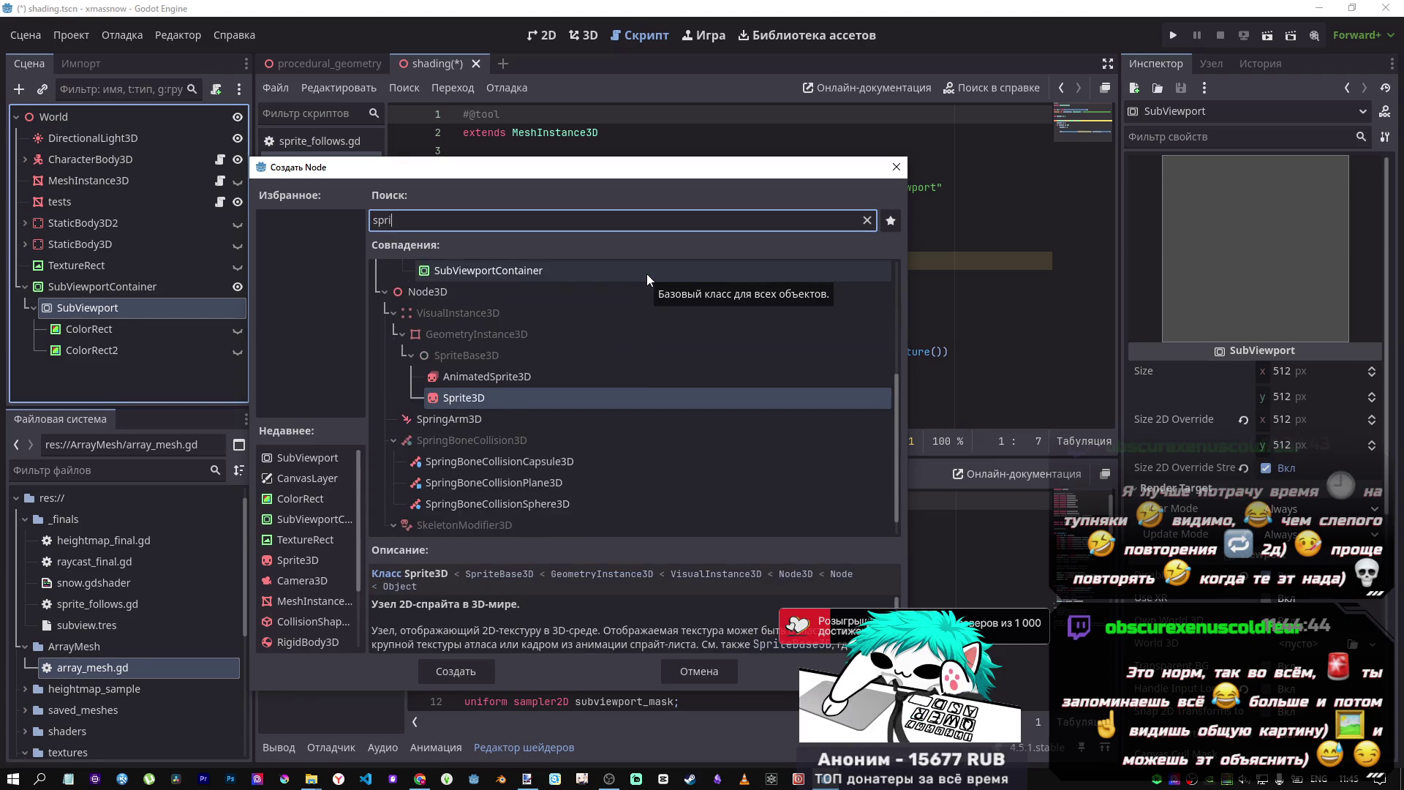
left_click(457, 671)
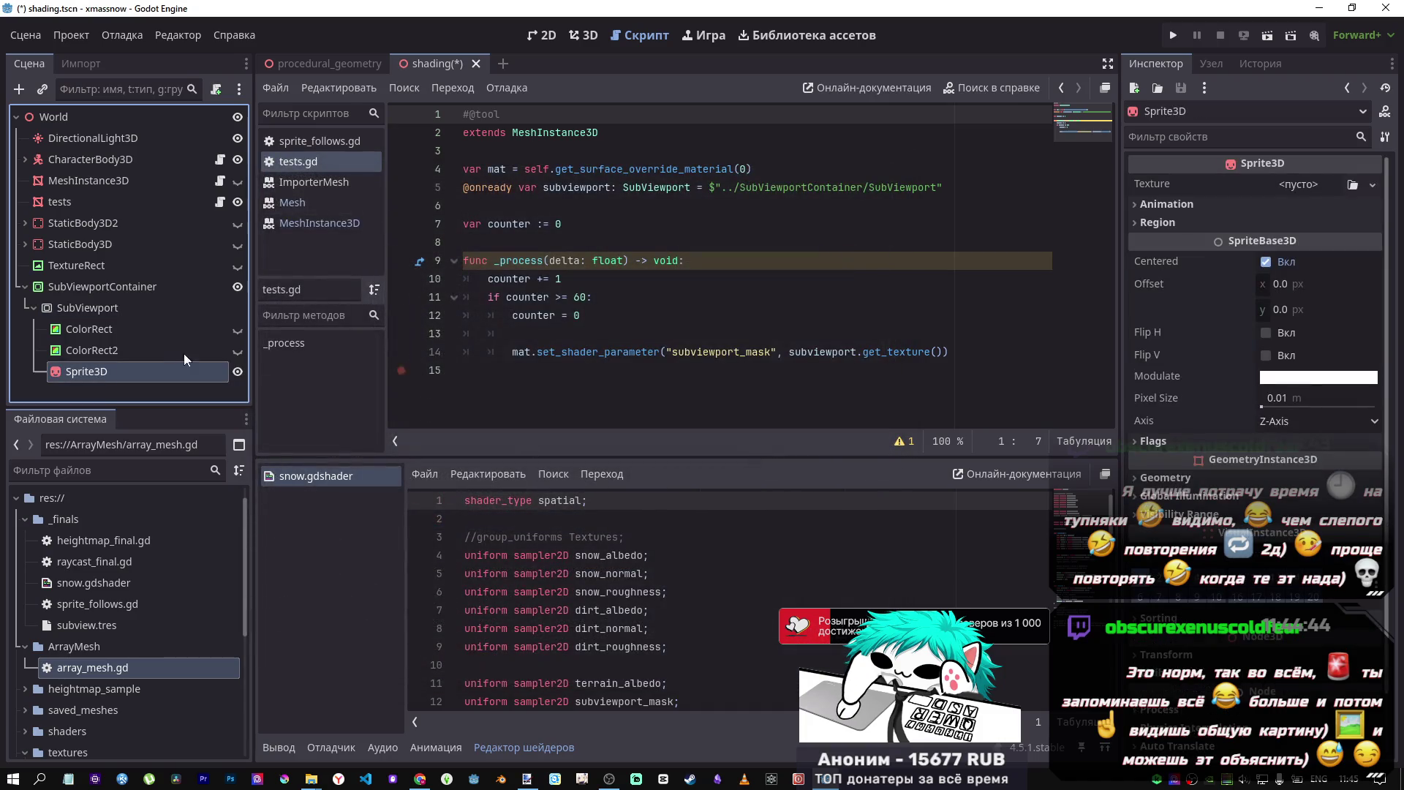
mouse_move(129, 376)
left_mouse_down()
mouse_move(133, 330)
mouse_move(120, 321)
left_mouse_up()
- Assign rb_texture.png as the Sprite3D texture and save the scene
left_click(95, 310)
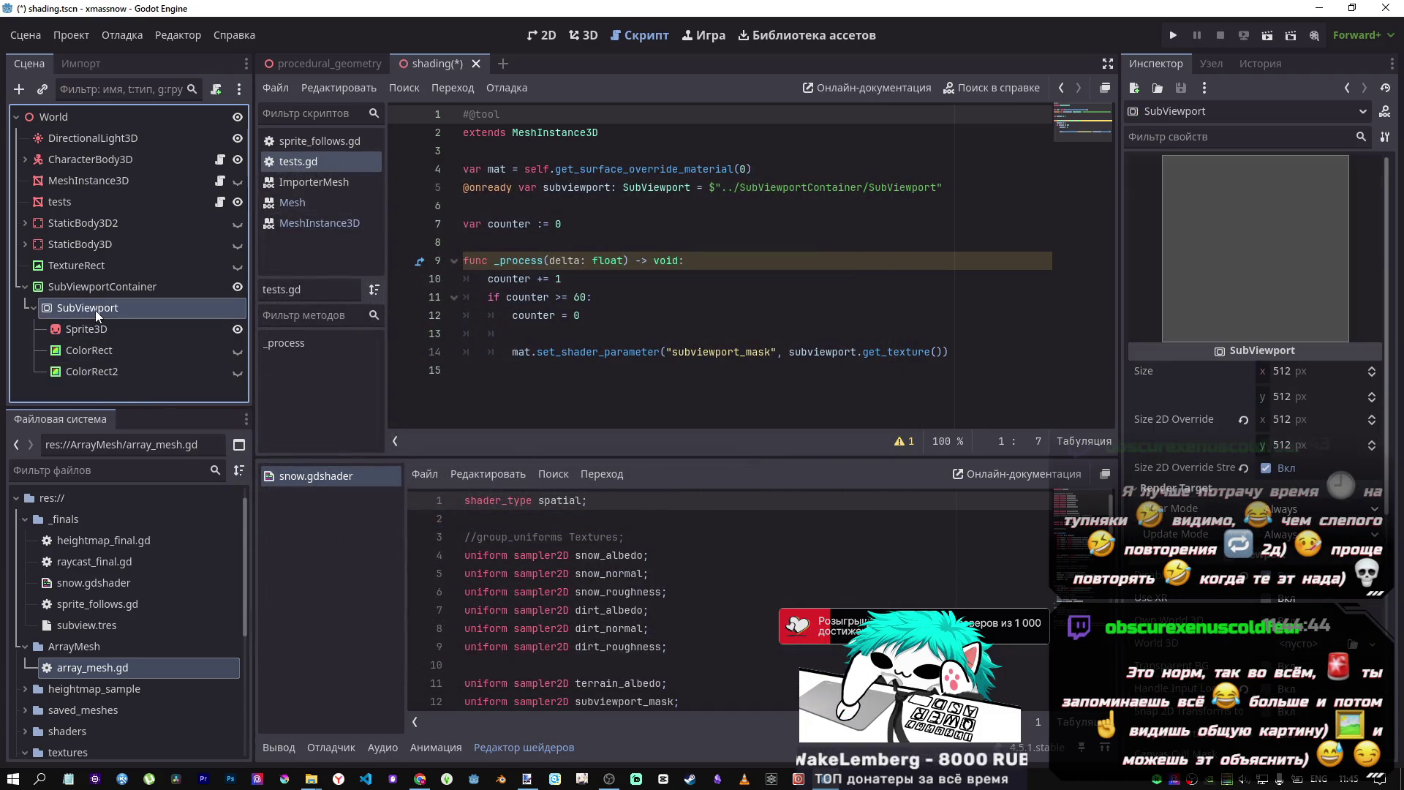
left_click(113, 322)
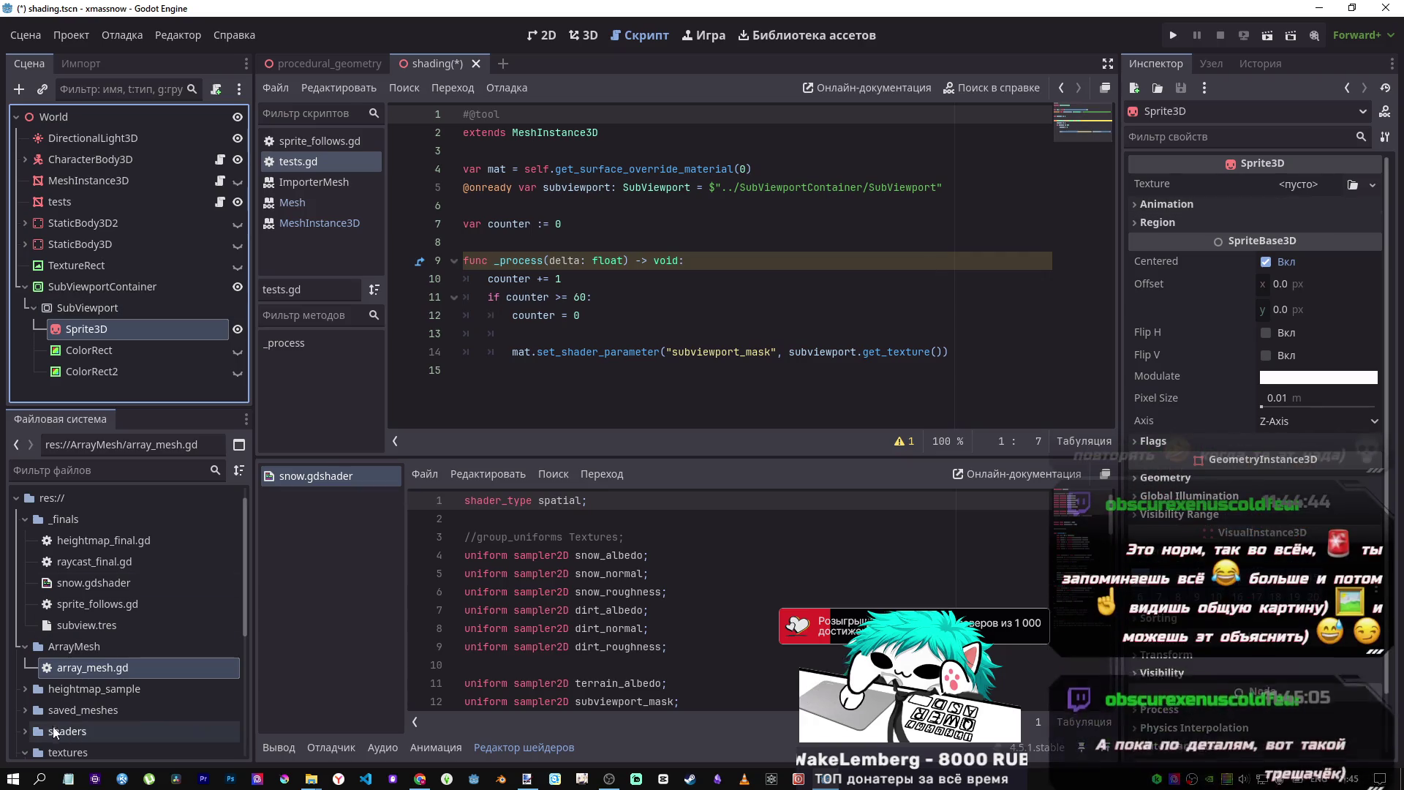
scroll(70, 682, "down", 5)
left_click_drag(89, 582, 1302, 191)
key("ctrl+s")
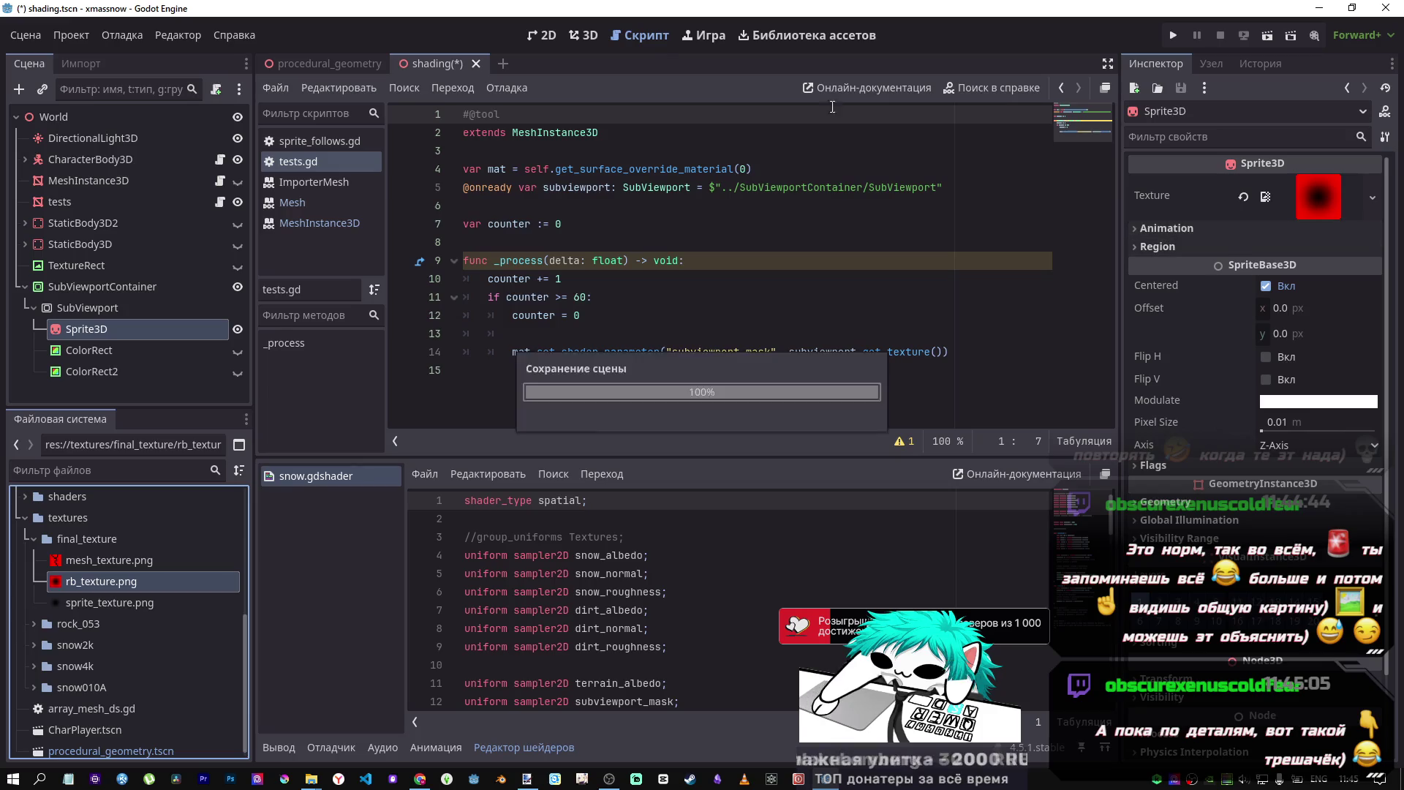
- Go to the 3D view and orbit around the upright red rb_texture sprite
left_click(588, 36)
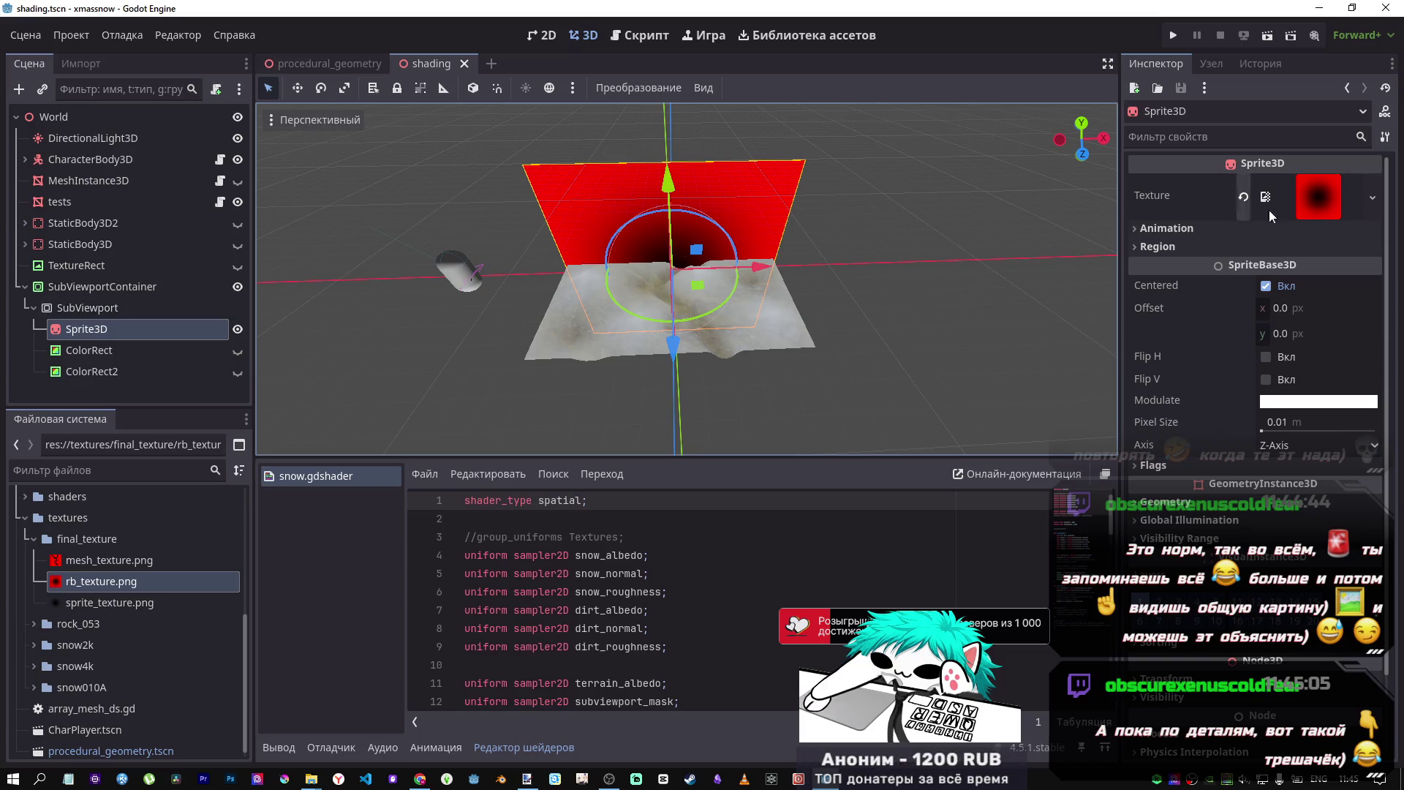
mouse_move(761, 291)
left_mouse_down()
mouse_move(901, 310)
mouse_move(784, 317)
mouse_move(777, 347)
mouse_move(735, 293)
mouse_move(723, 340)
mouse_move(718, 300)
left_mouse_up()
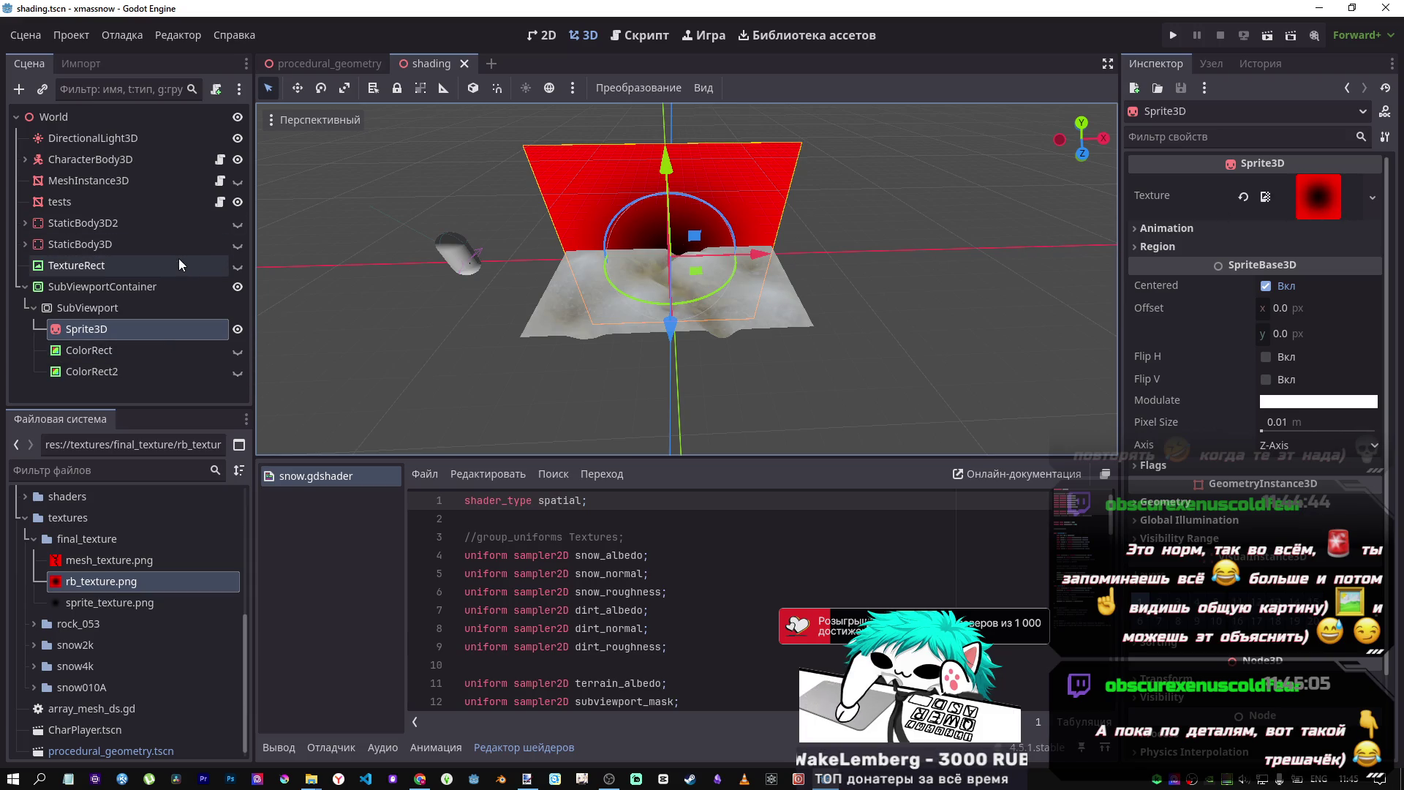
- Set the Sprite3D axis to Y-Axis so the red sprite lies flat
left_click(1276, 445)
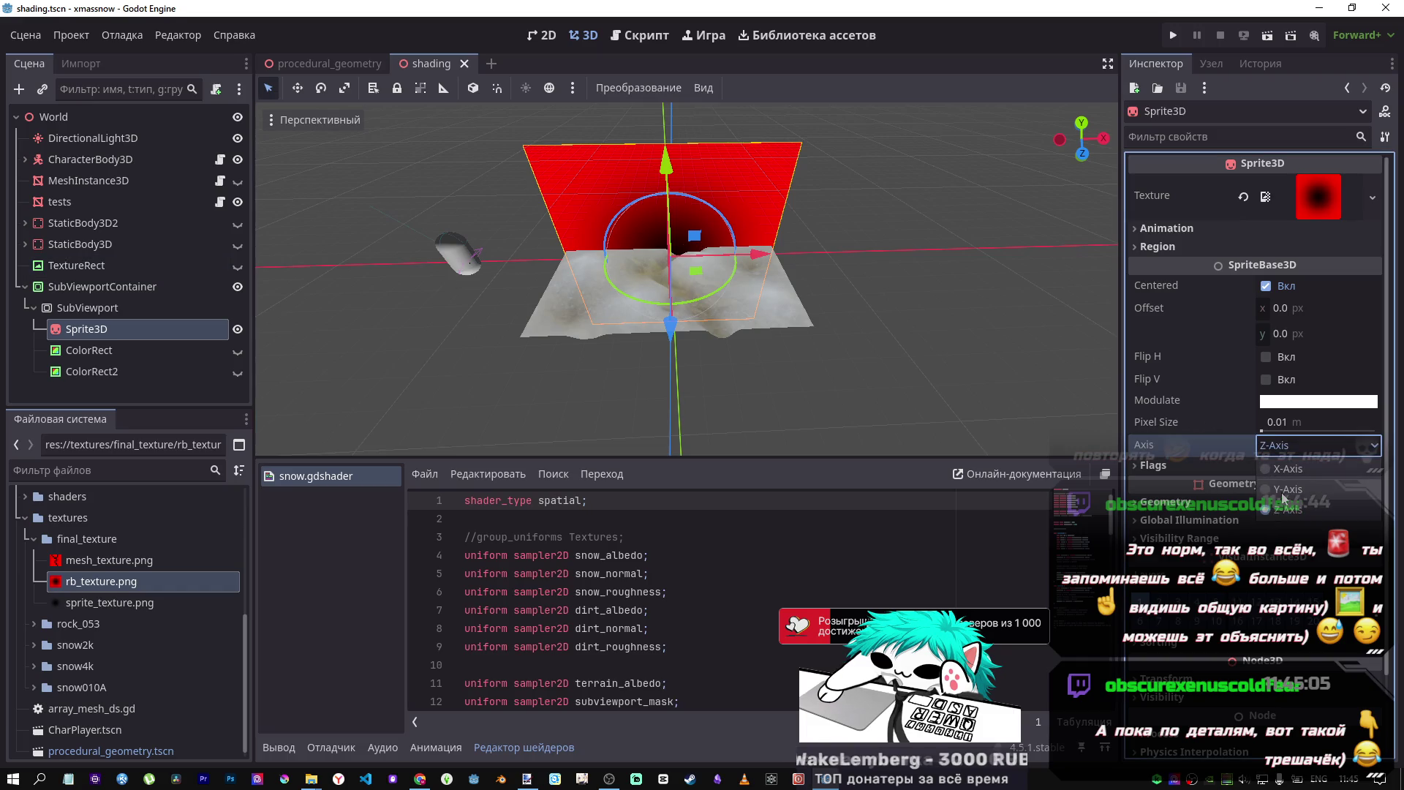
left_click(1287, 489)
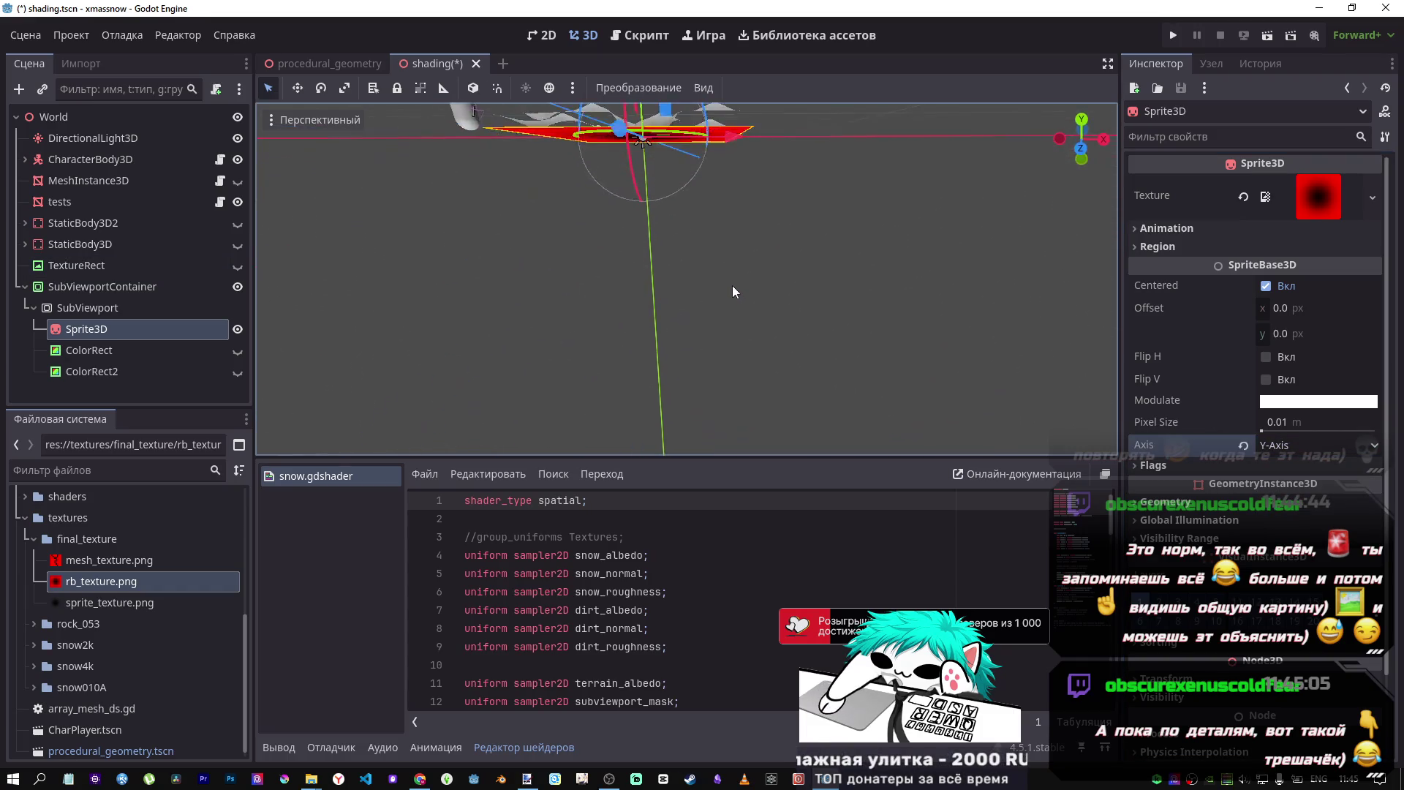
scroll(731, 285, "up", 5)
scroll(721, 332, "down", 5)
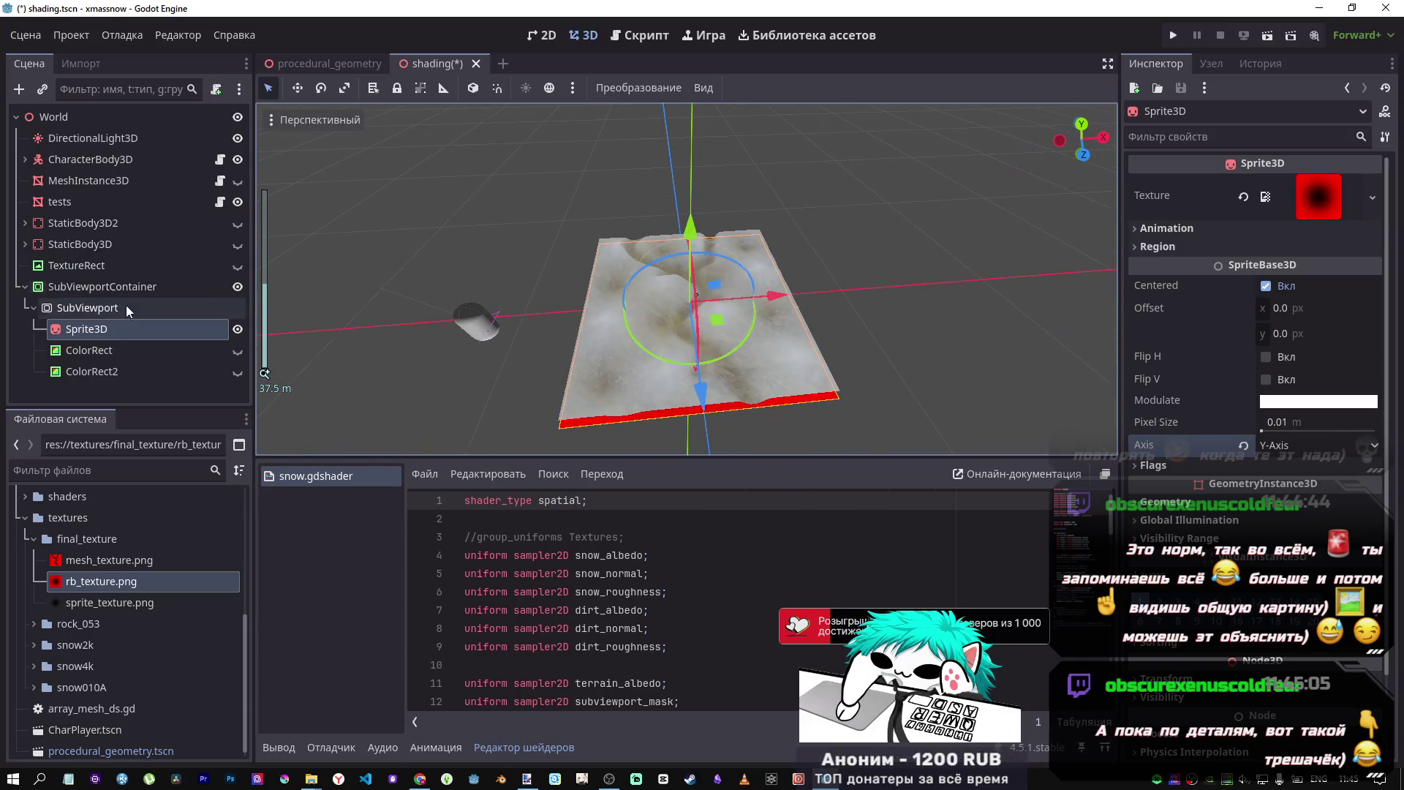
- Start, then cancel, adding another SubViewport child; inspect the tests 10 × 10 m, 100-subdivision PlaneMesh
left_click(129, 305)
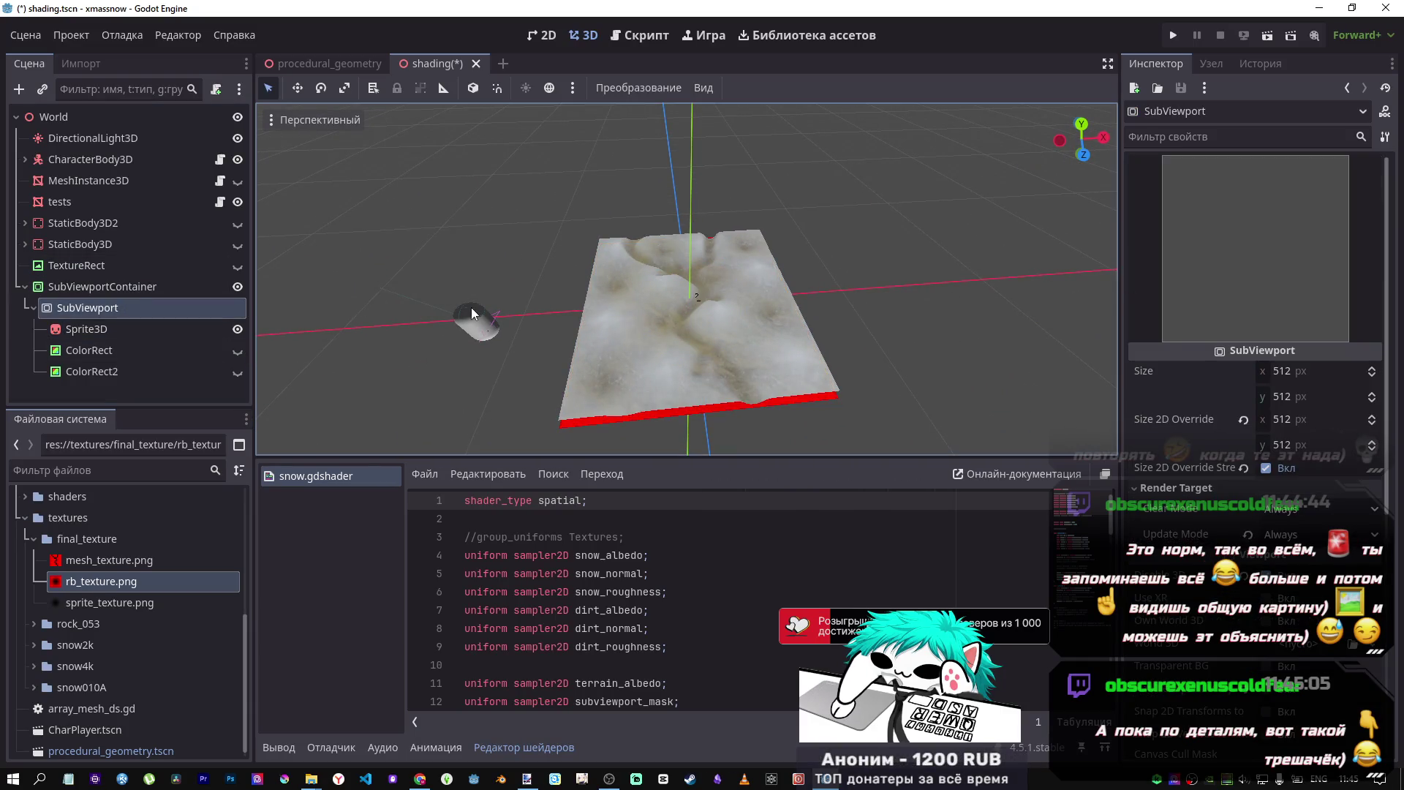
left_click(136, 330)
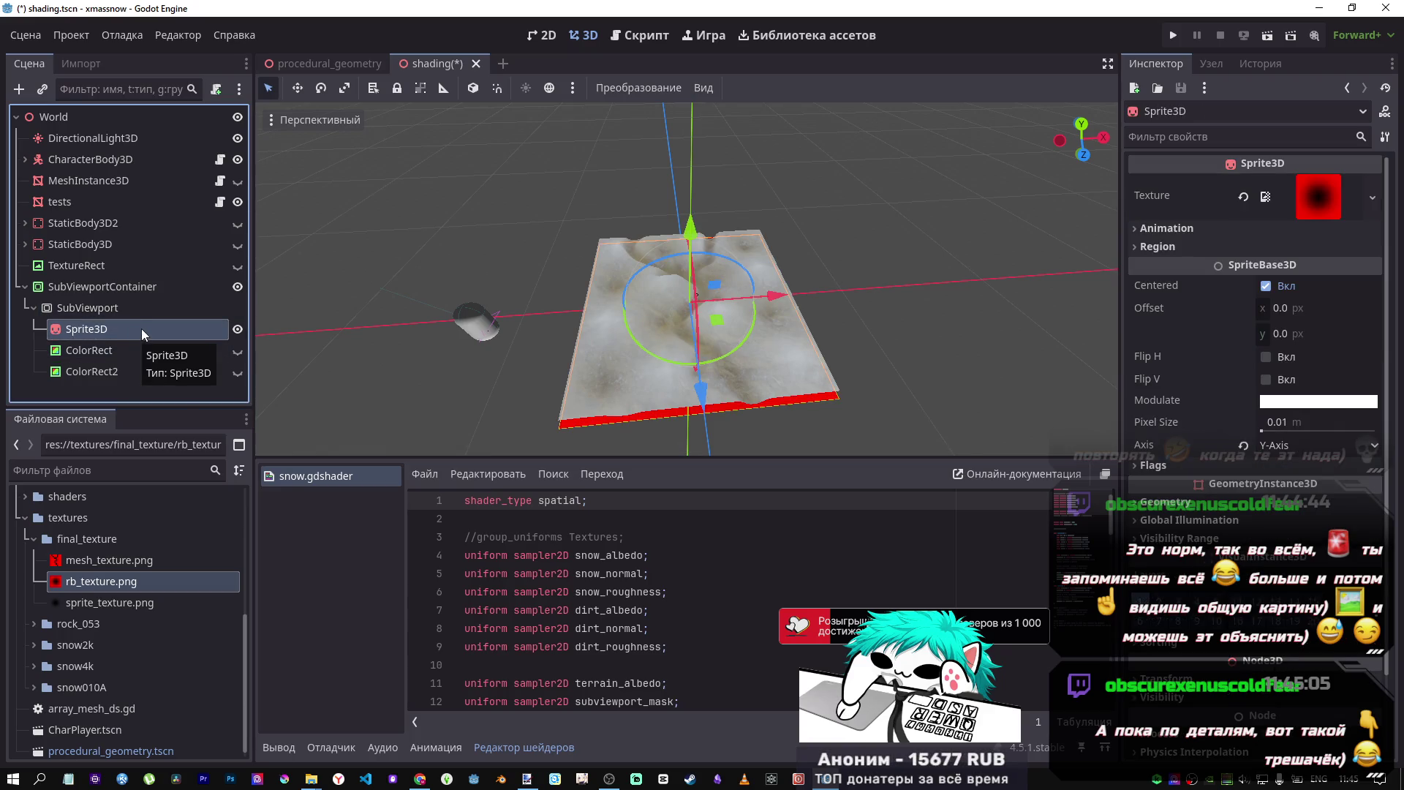
right_click(117, 313)
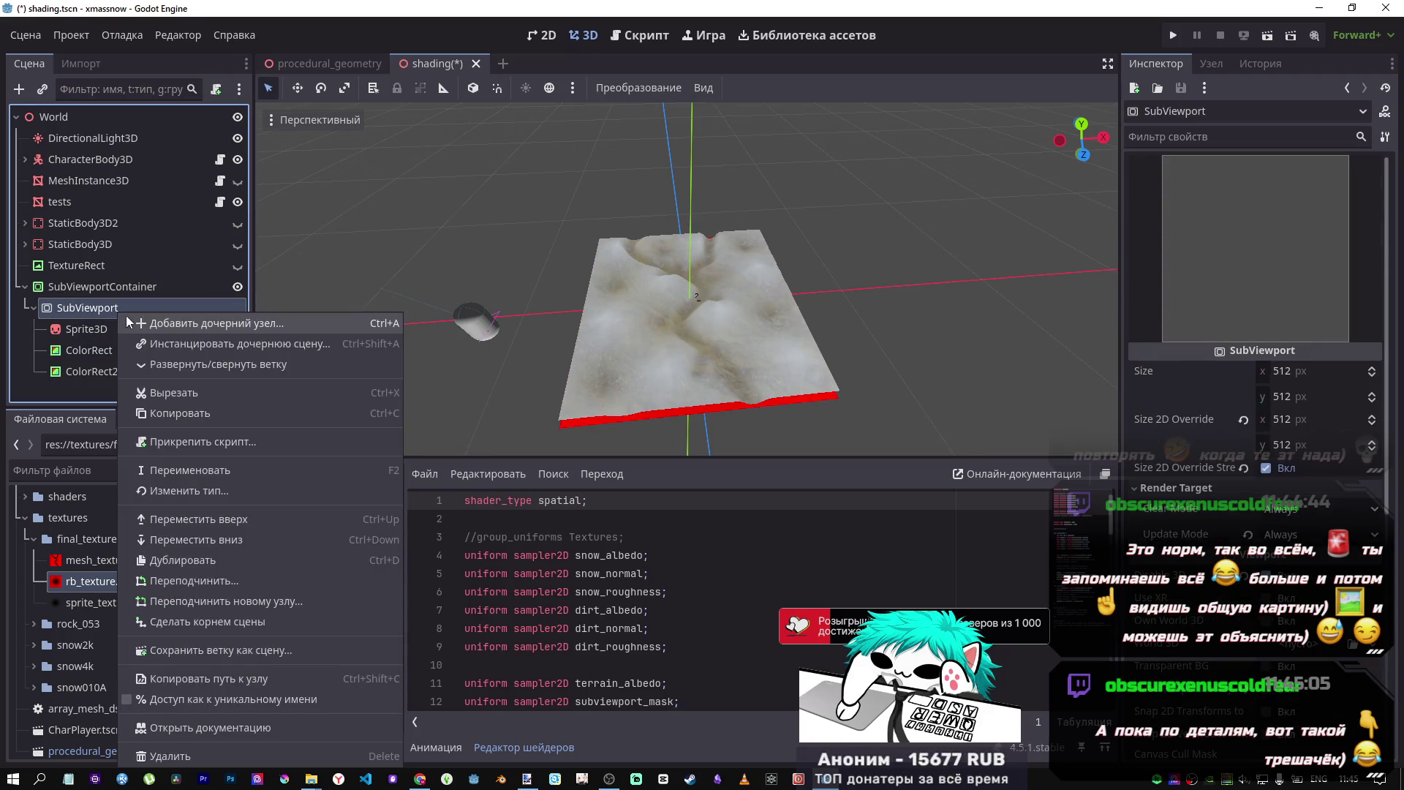
left_click(149, 320)
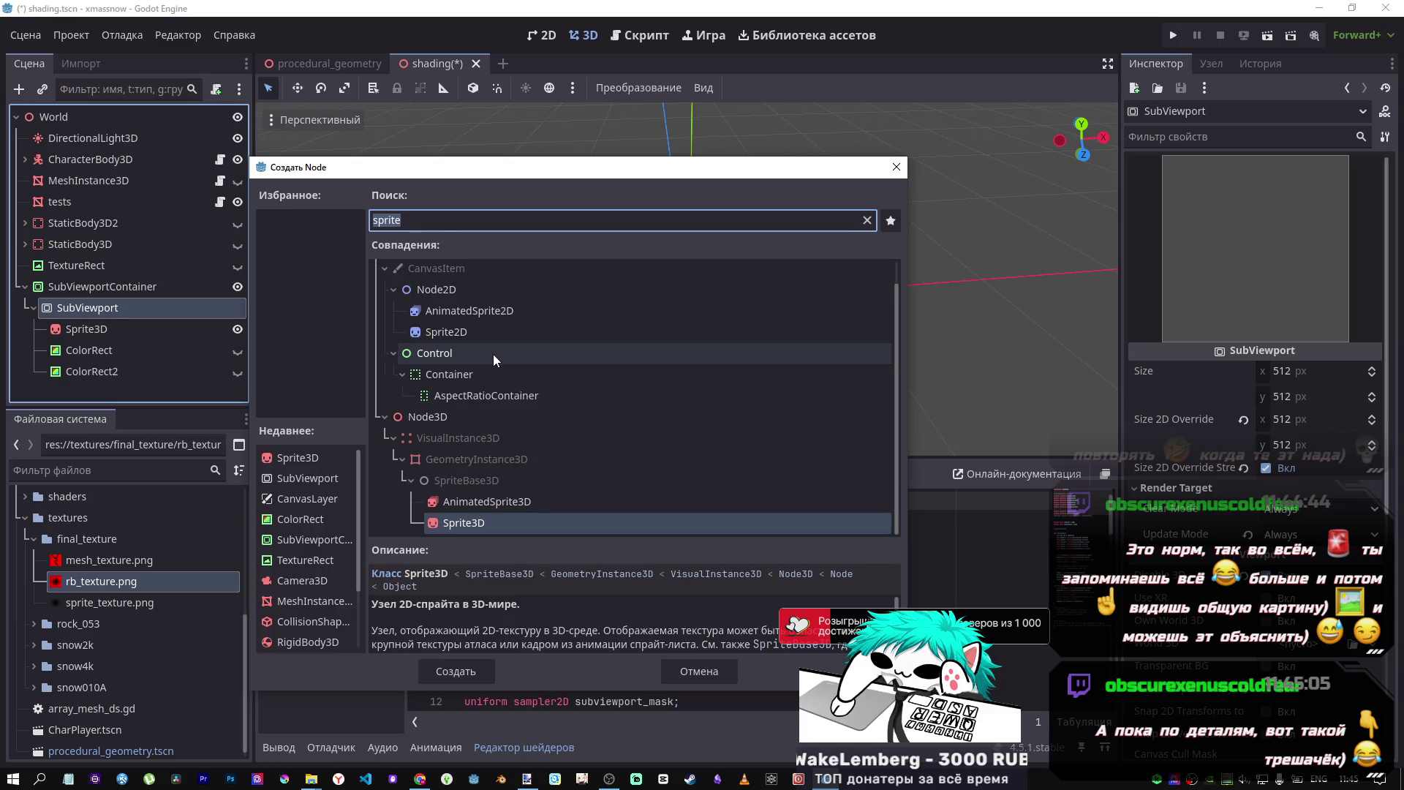
left_click(902, 169)
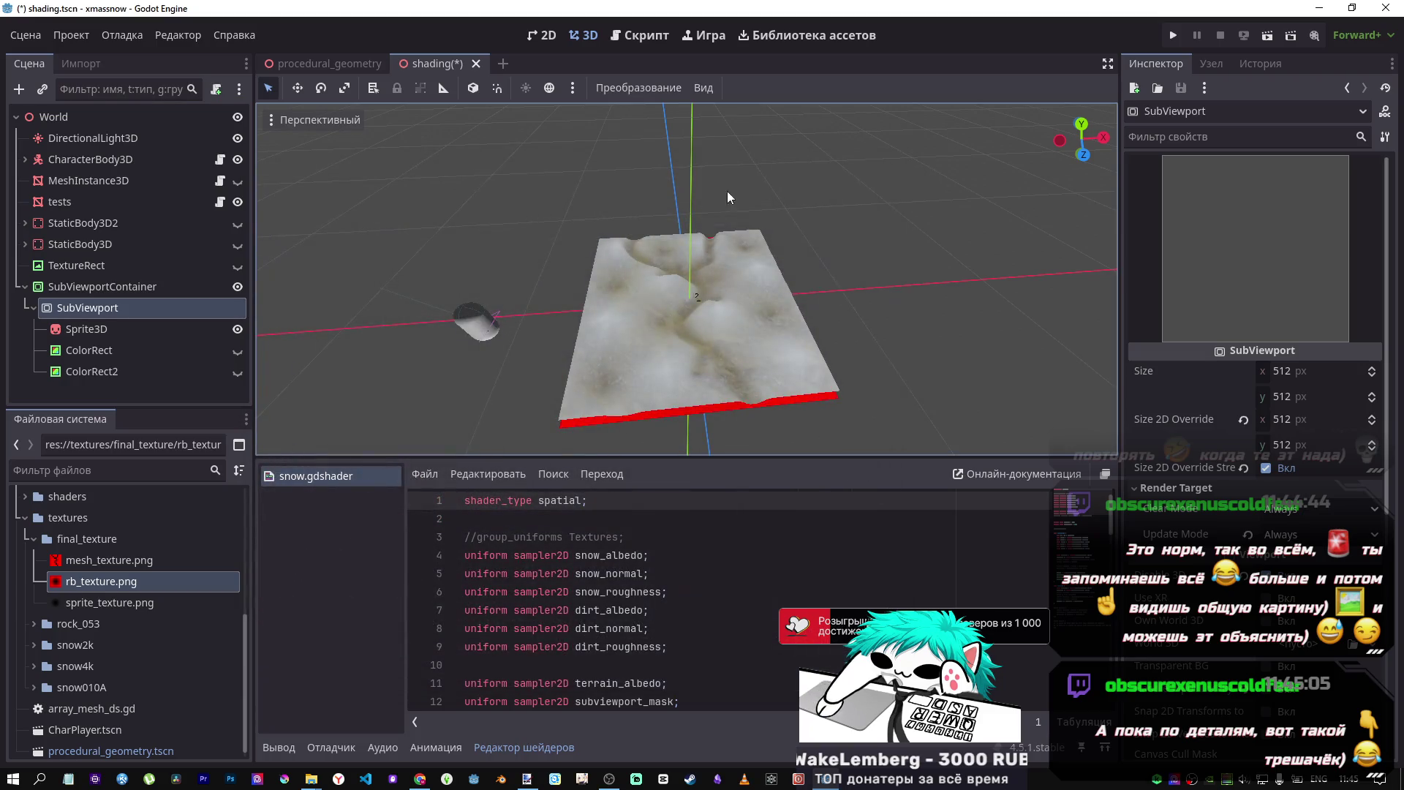
left_click(139, 332)
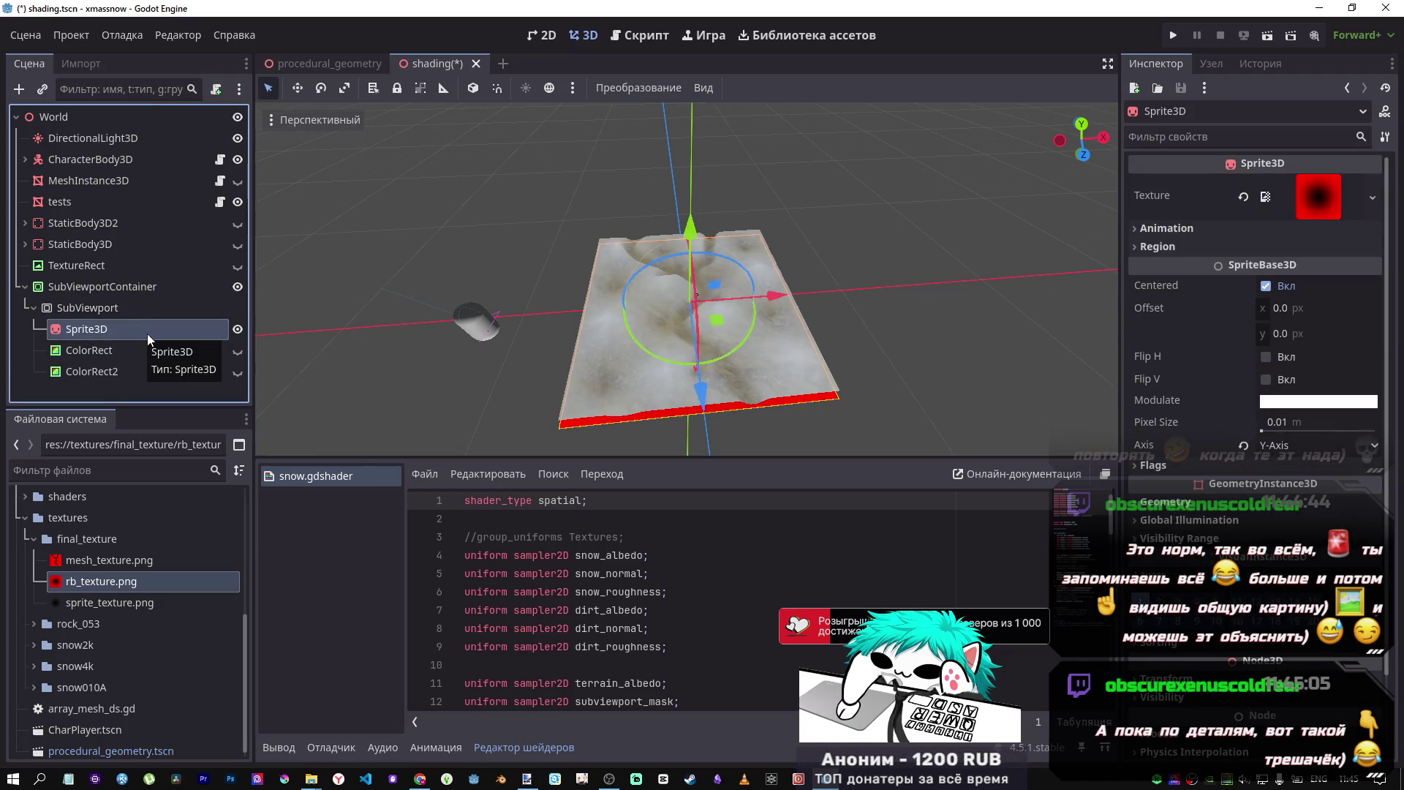
left_click(95, 202)
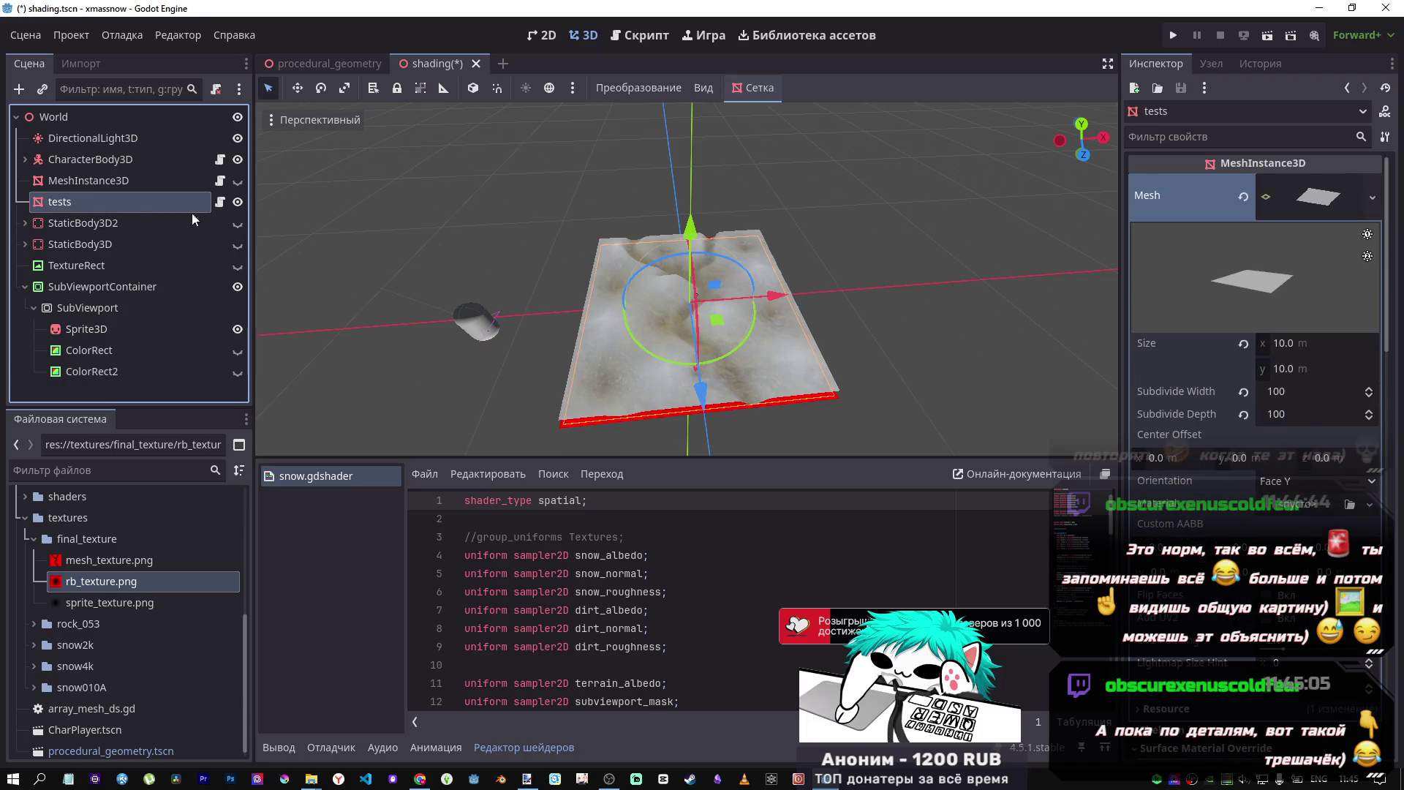
- Collapse the tests mesh details to view its material and shader parameters
scroll(1331, 475, "down", 3)
scroll(1314, 476, "up", 3)
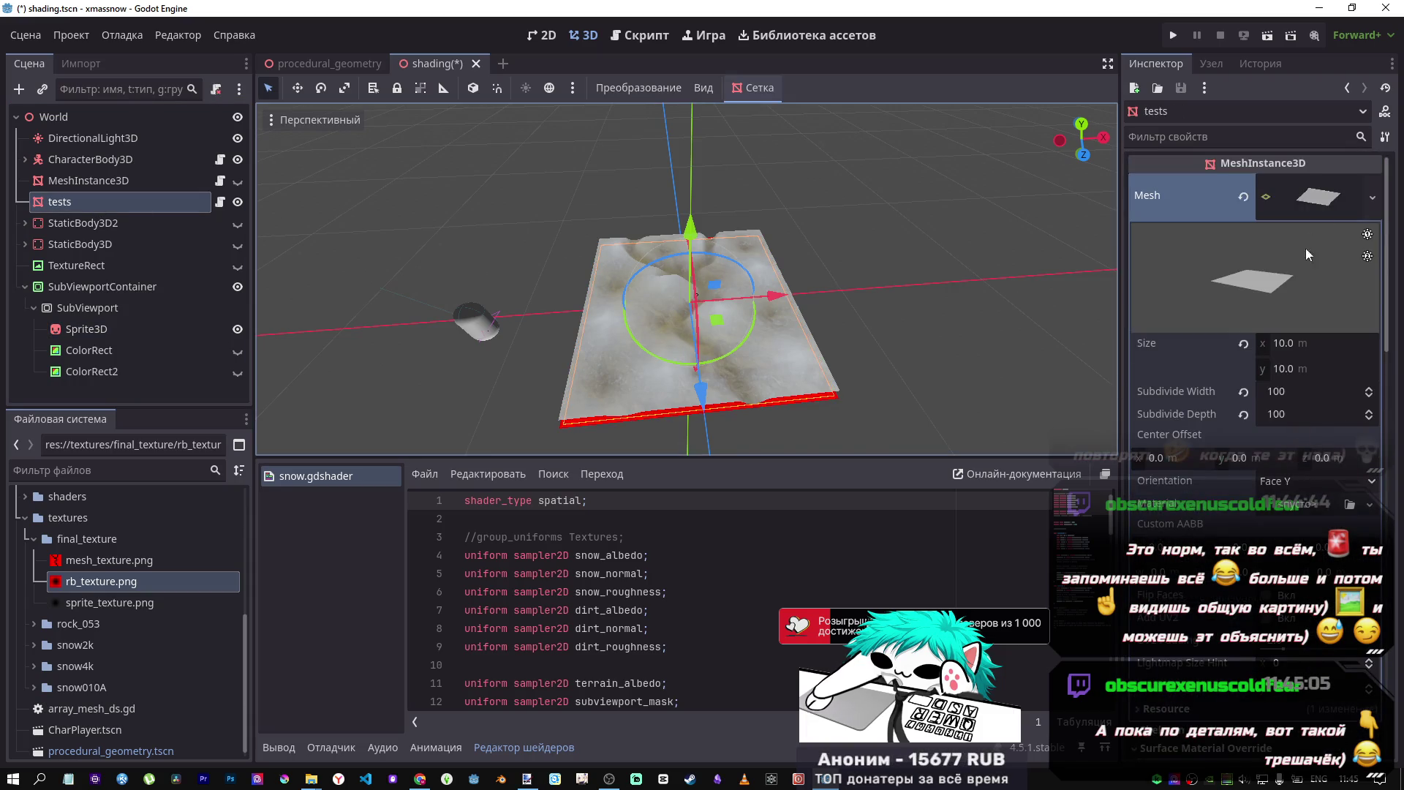
left_click(1322, 198)
scroll(1279, 372, "down", 5)
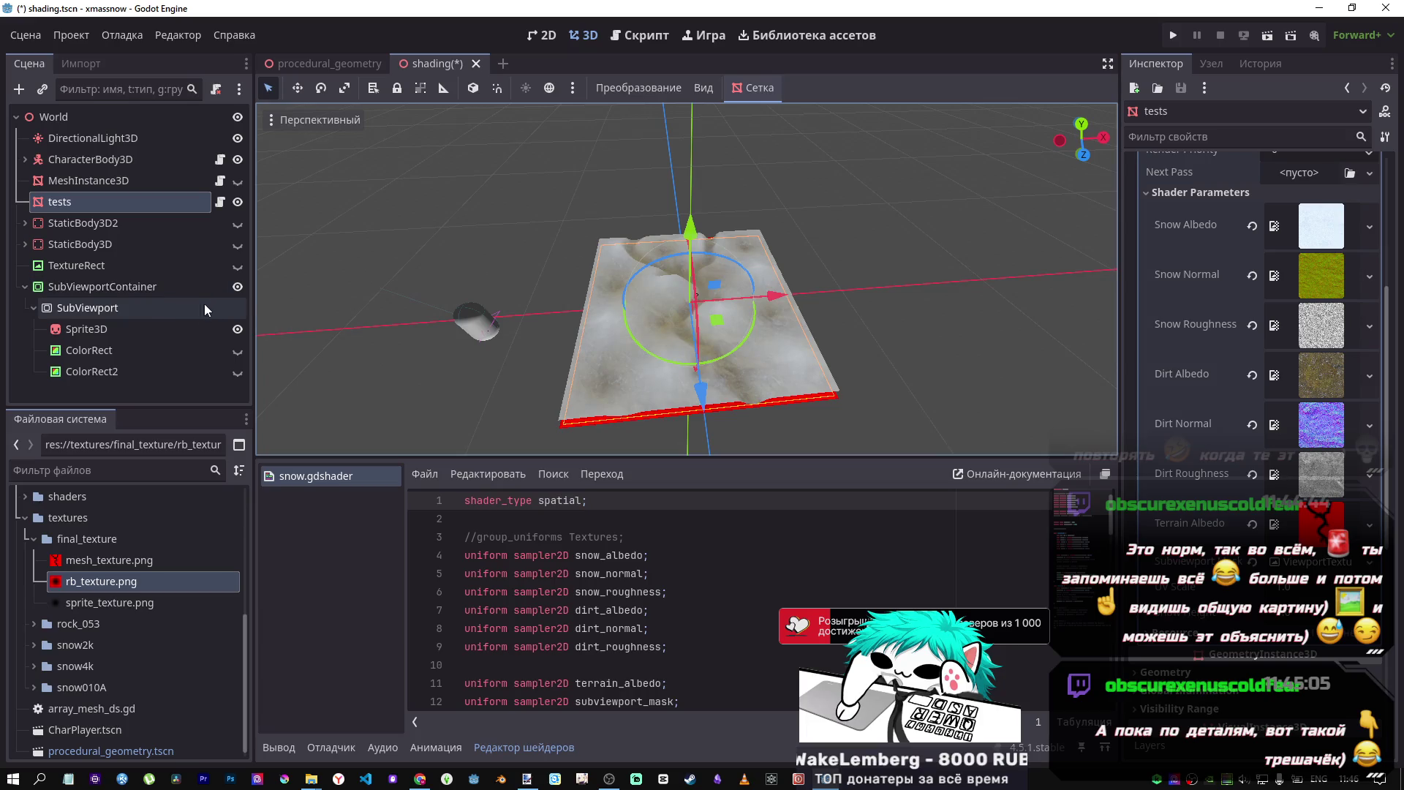
- Briefly reveal the ColorRects, hide them again and save the shading scene
left_click(79, 328)
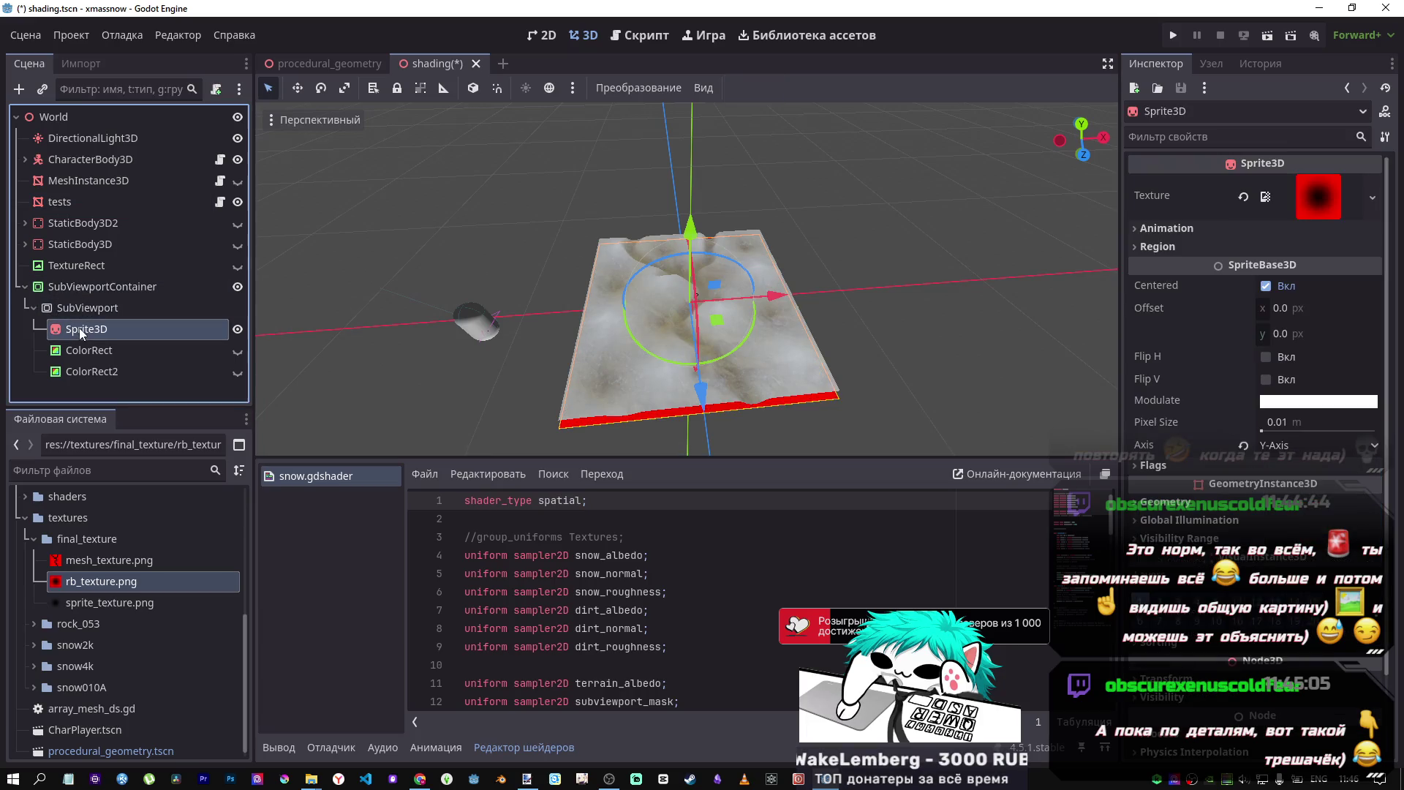
left_click(237, 350)
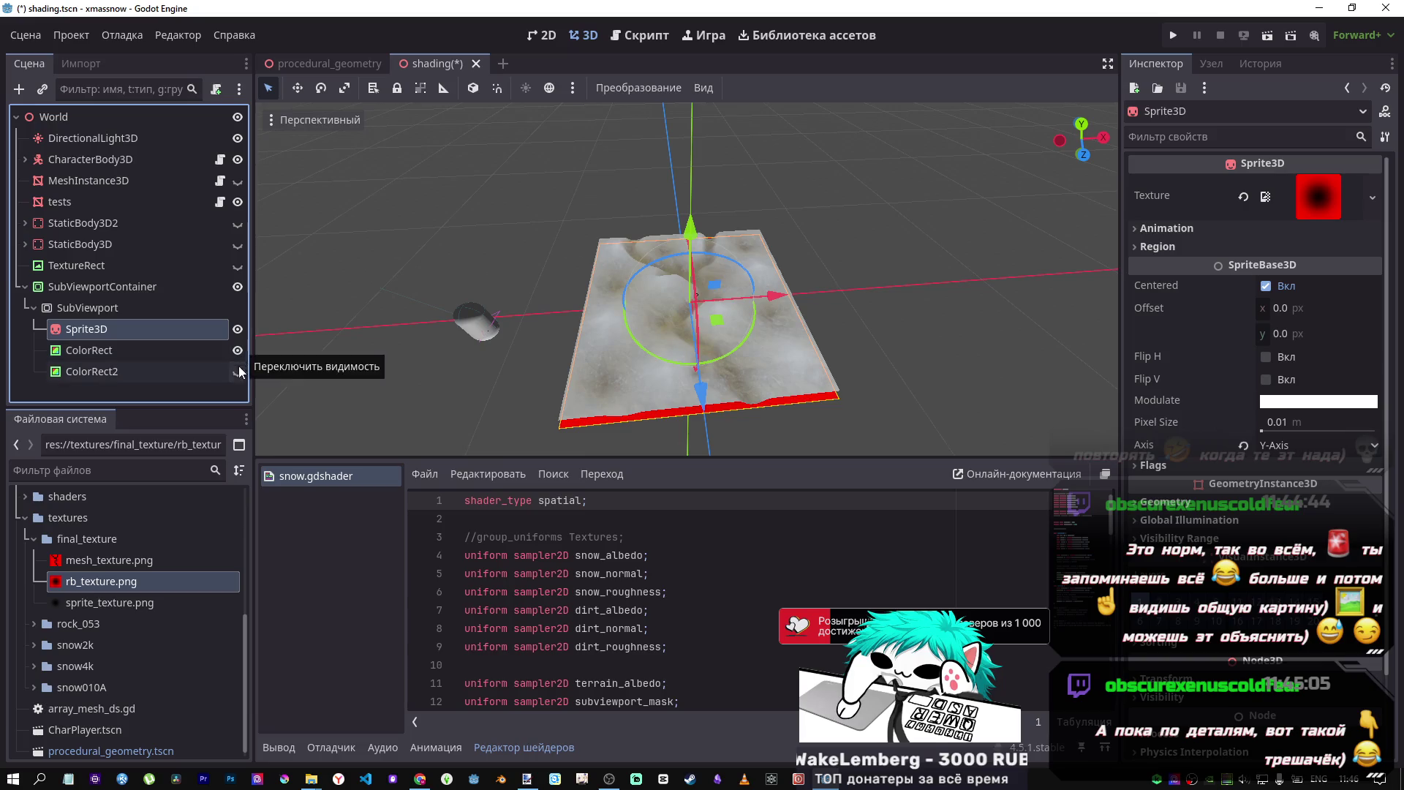
left_click(237, 372)
key("ctrl+s")
left_click(237, 372)
key("ctrl+s")
mouse_move(856, 349)
left_mouse_down()
mouse_move(867, 339)
mouse_move(805, 344)
left_mouse_up()
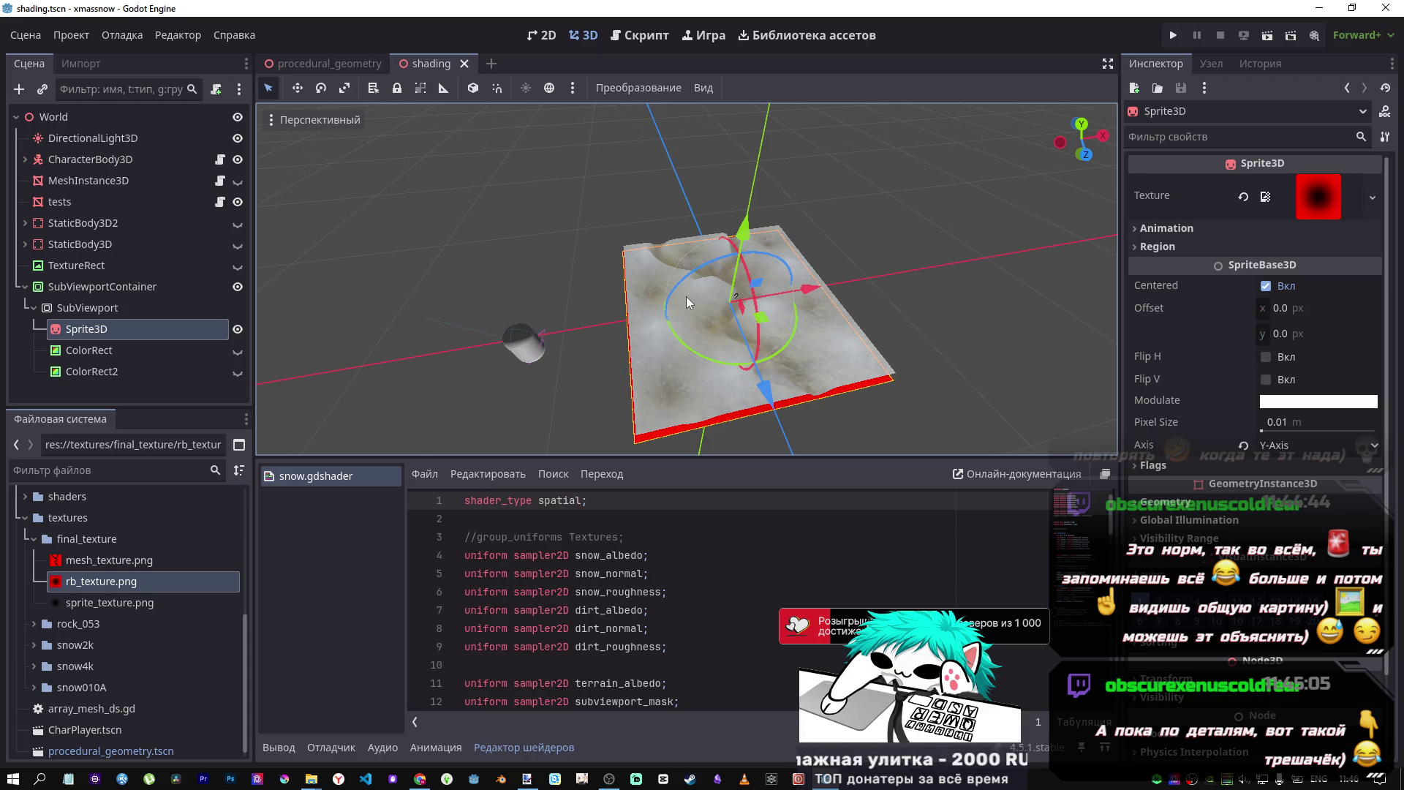
left_click(80, 351)
- Open the Sprite3D texture property's documentation and highlight the get_texture() getter
left_click(88, 328)
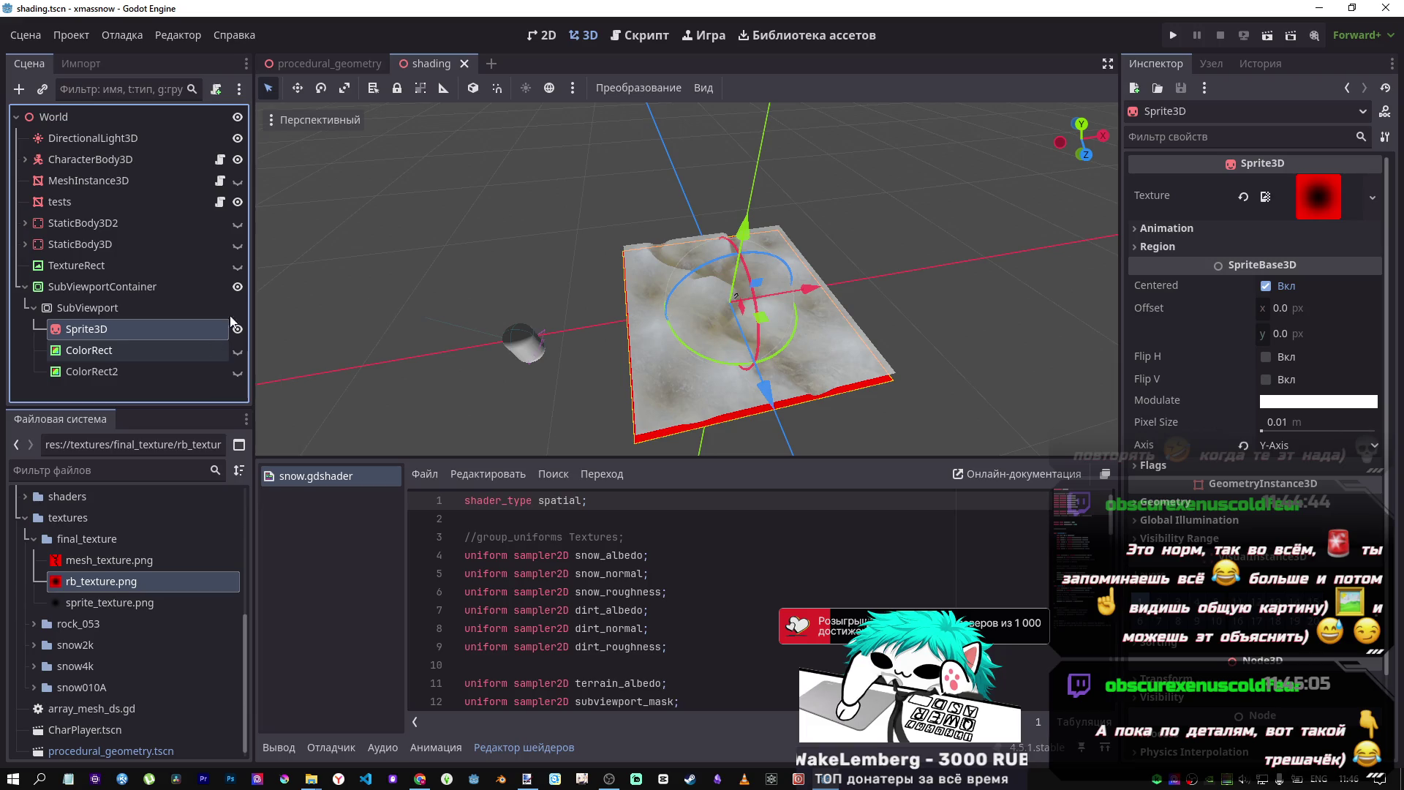
left_click(1195, 196)
right_click(1192, 196)
left_click(1212, 332)
left_click_drag(489, 217, 575, 217)
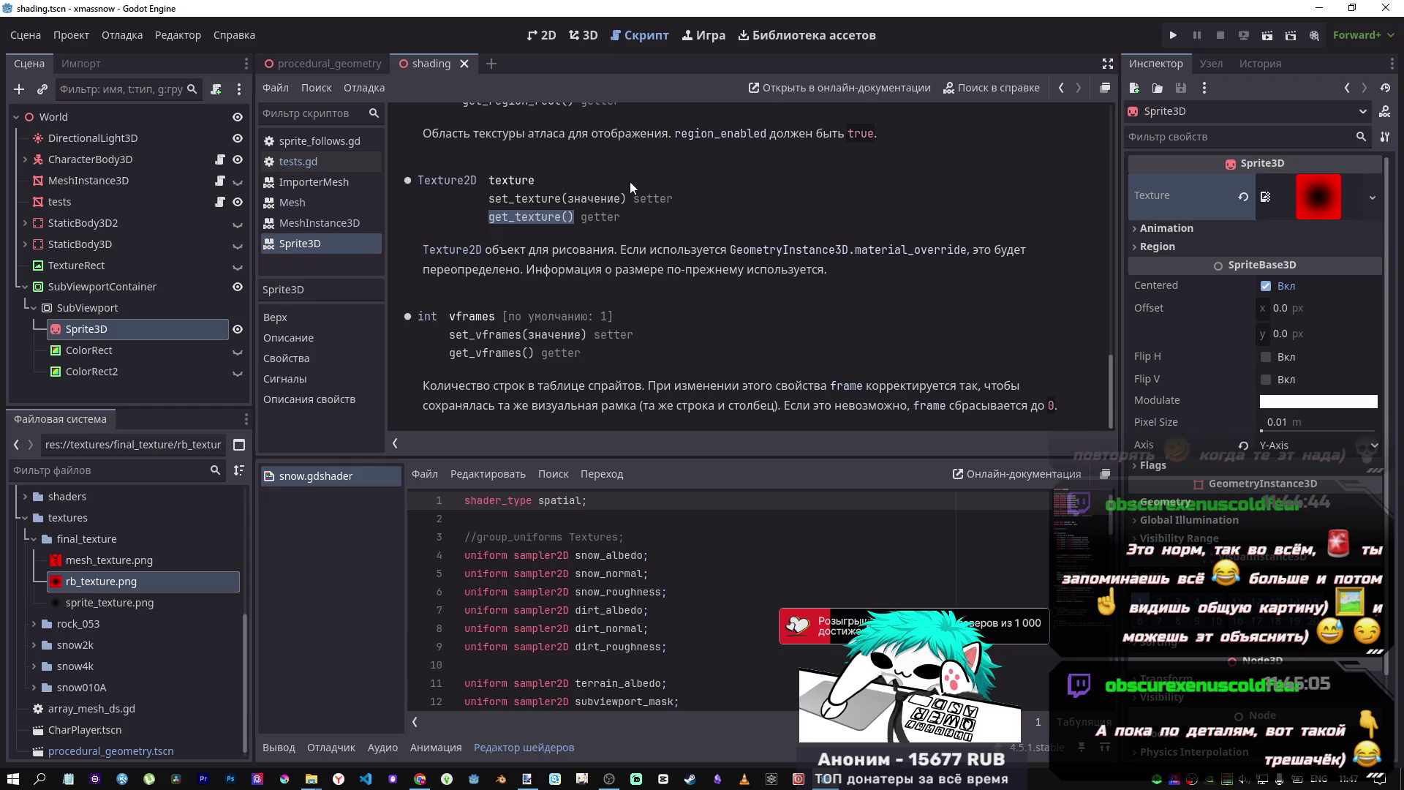
- Select MeshInstance3D, then tests to list its shader textures, and return to 3D
left_click(68, 180)
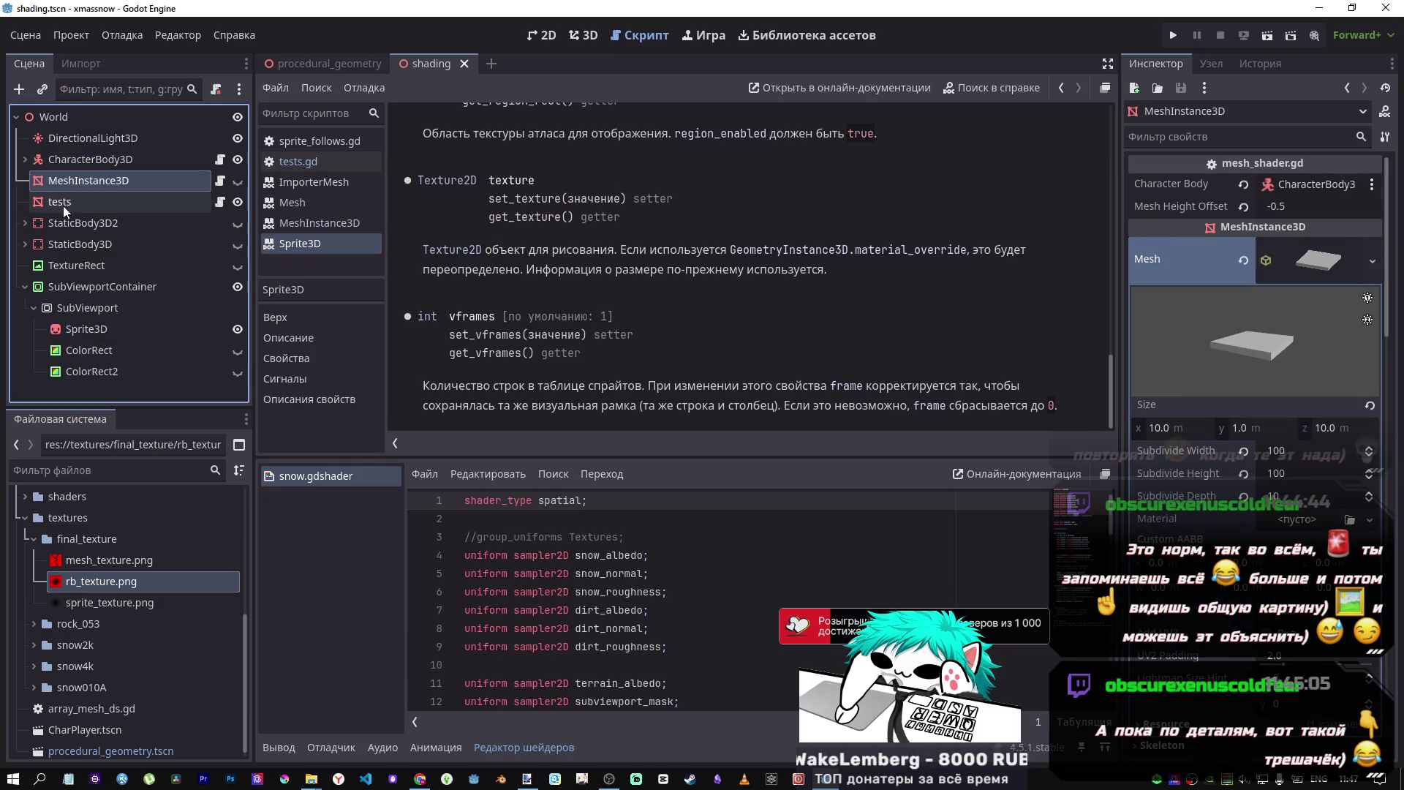
left_click(63, 201)
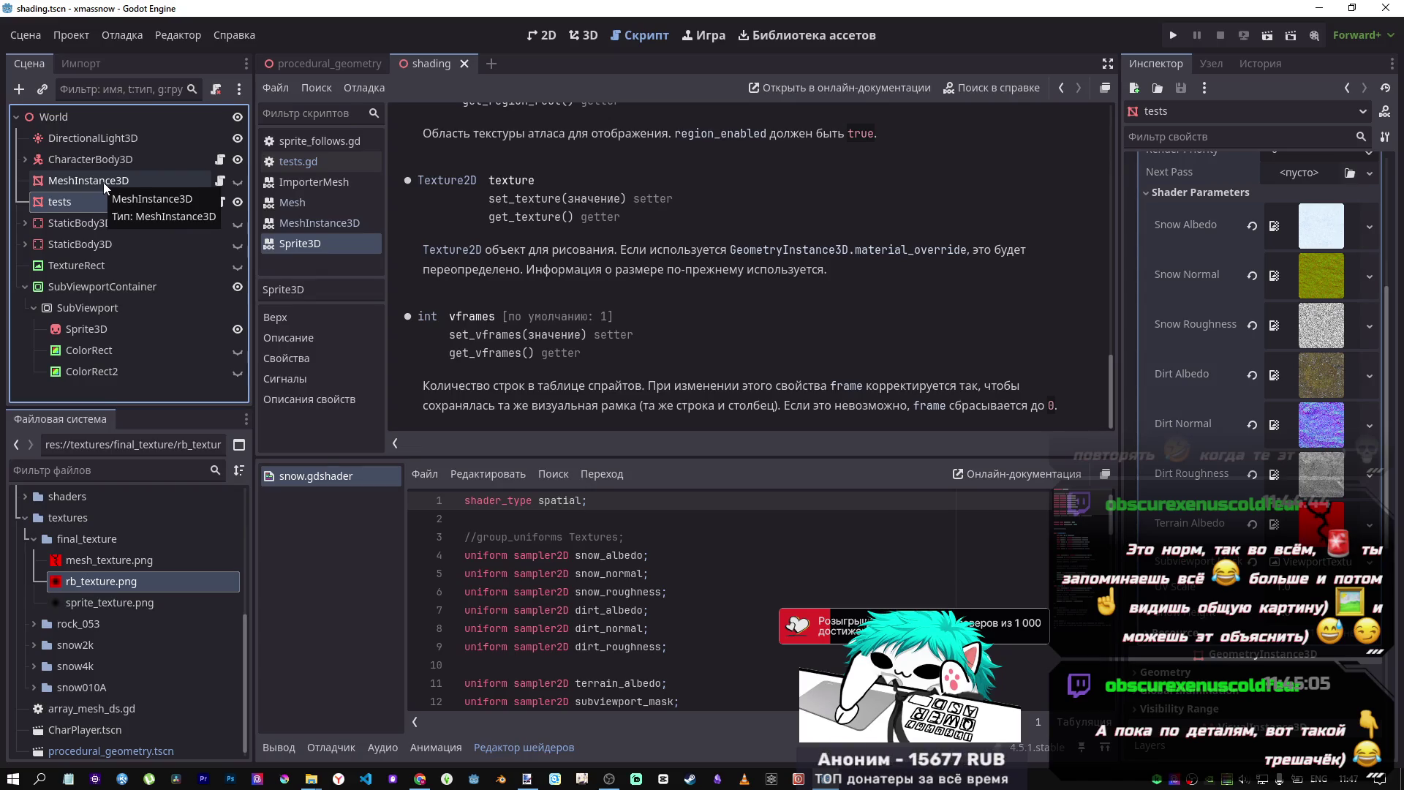
left_click(582, 36)
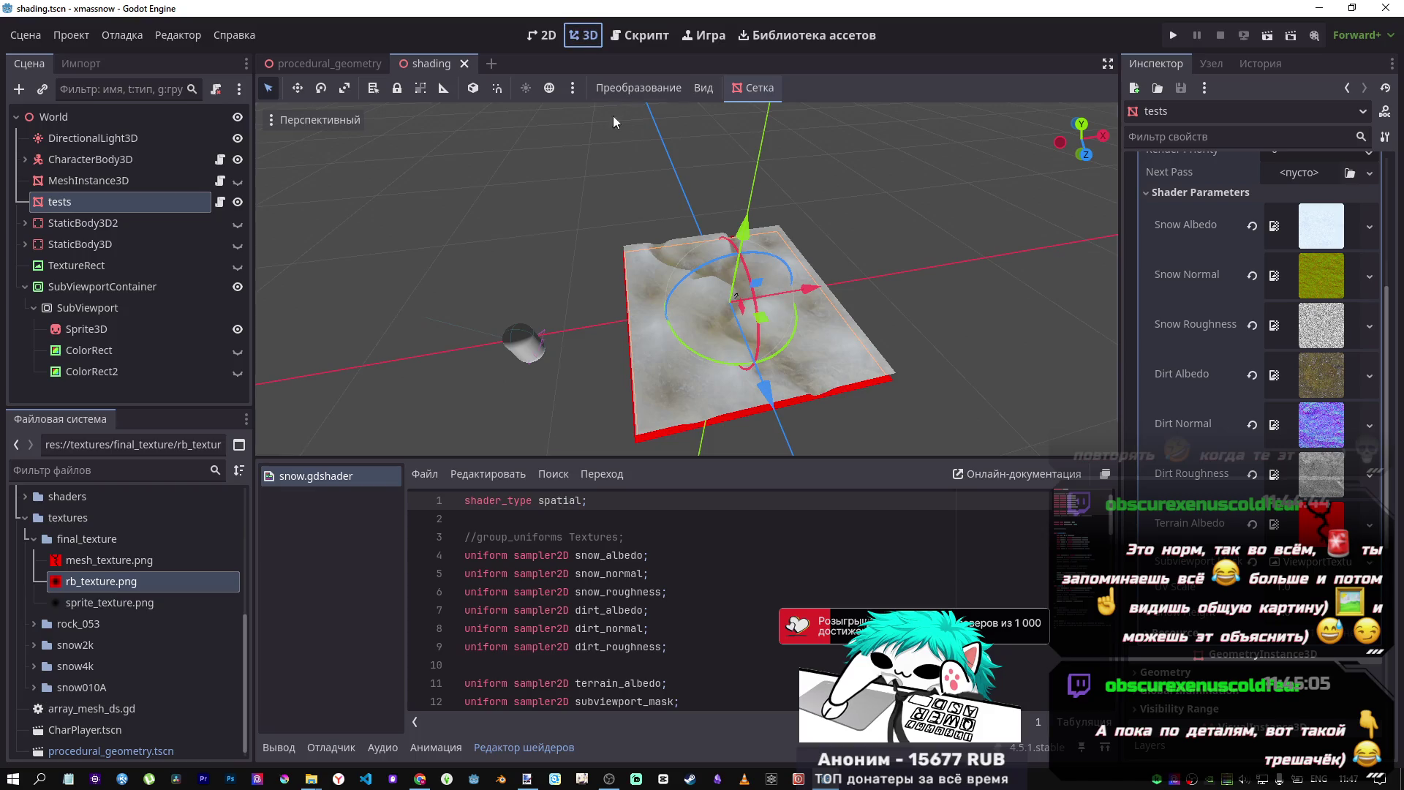
- Orbit around the snowy terrain slab and select the Sprite3D mask node
mouse_move(694, 319)
left_mouse_down()
mouse_move(686, 275)
mouse_move(712, 318)
left_mouse_up()
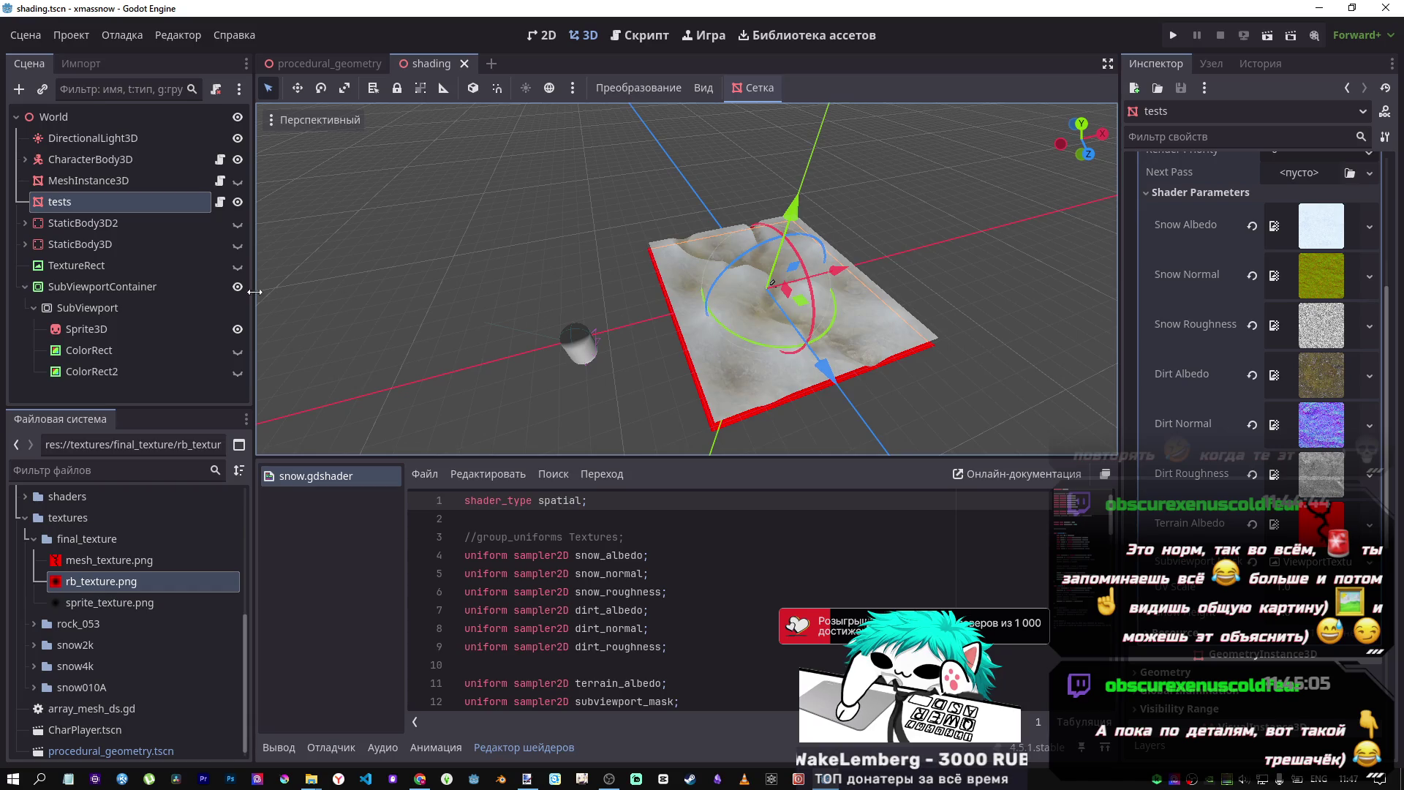
left_click(83, 330)
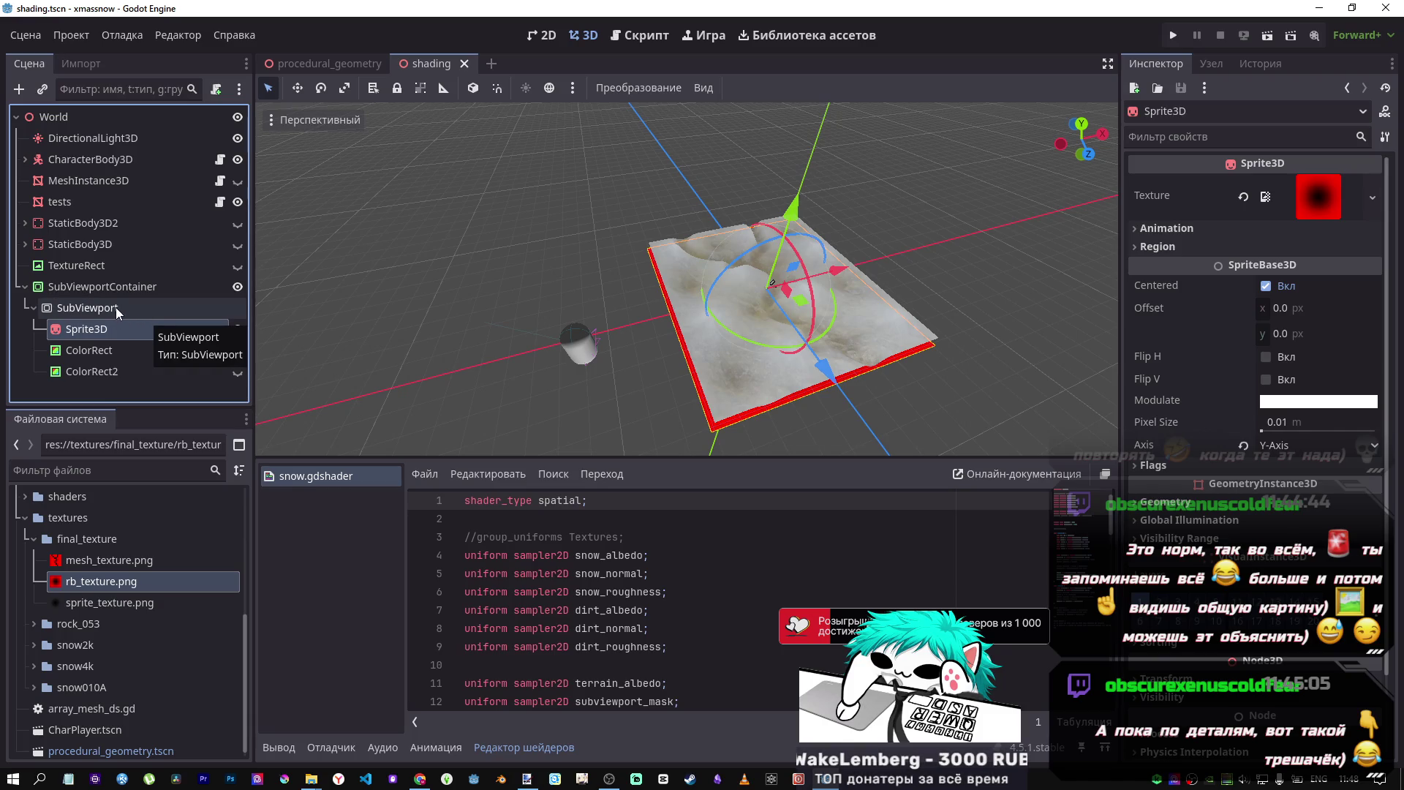
- Orbit closer, hide and reshow Sprite3D to compare, then select the 512 × 512 SubViewport
mouse_move(658, 292)
left_mouse_down()
mouse_move(731, 290)
mouse_move(731, 263)
left_mouse_up()
scroll(688, 278, "up", 5)
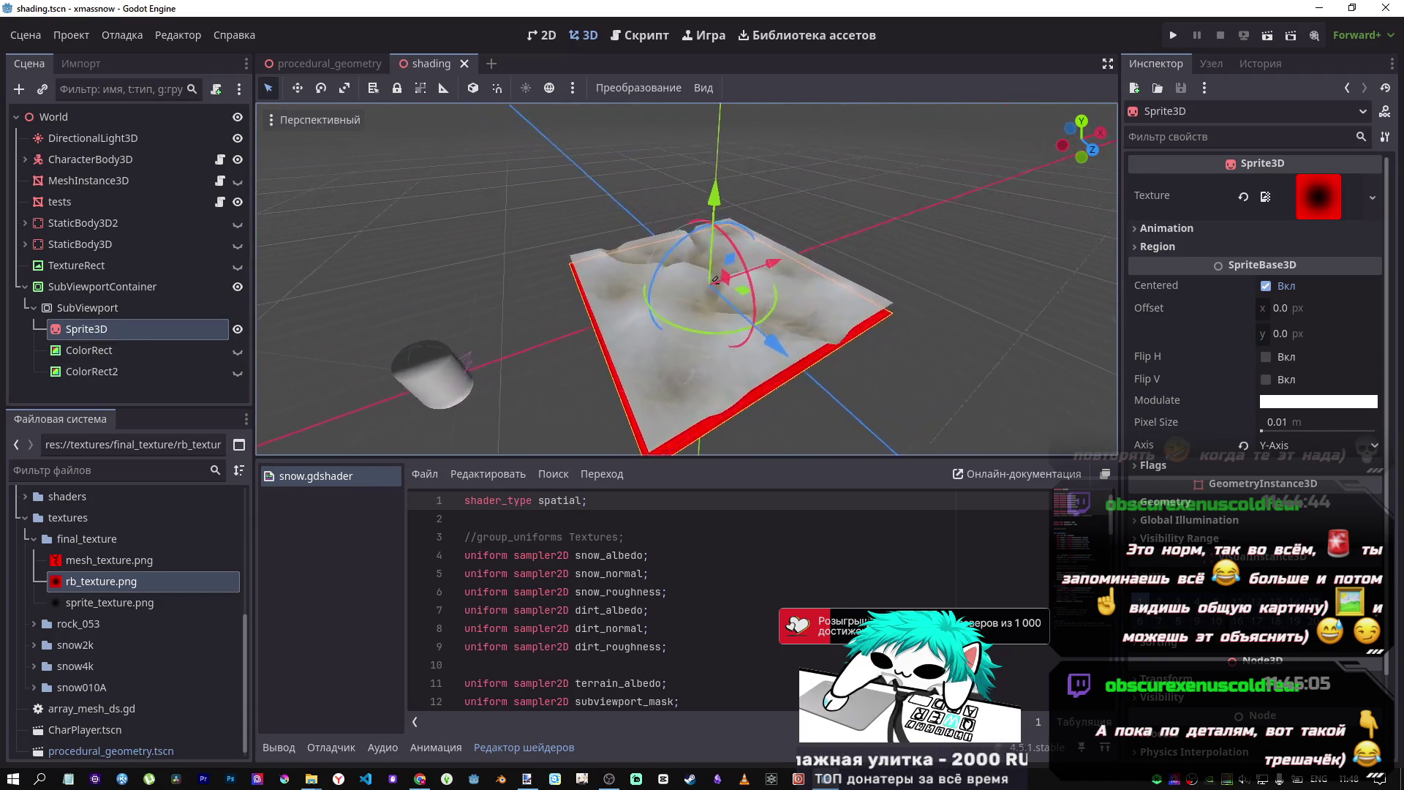
scroll(641, 277, "down", 6)
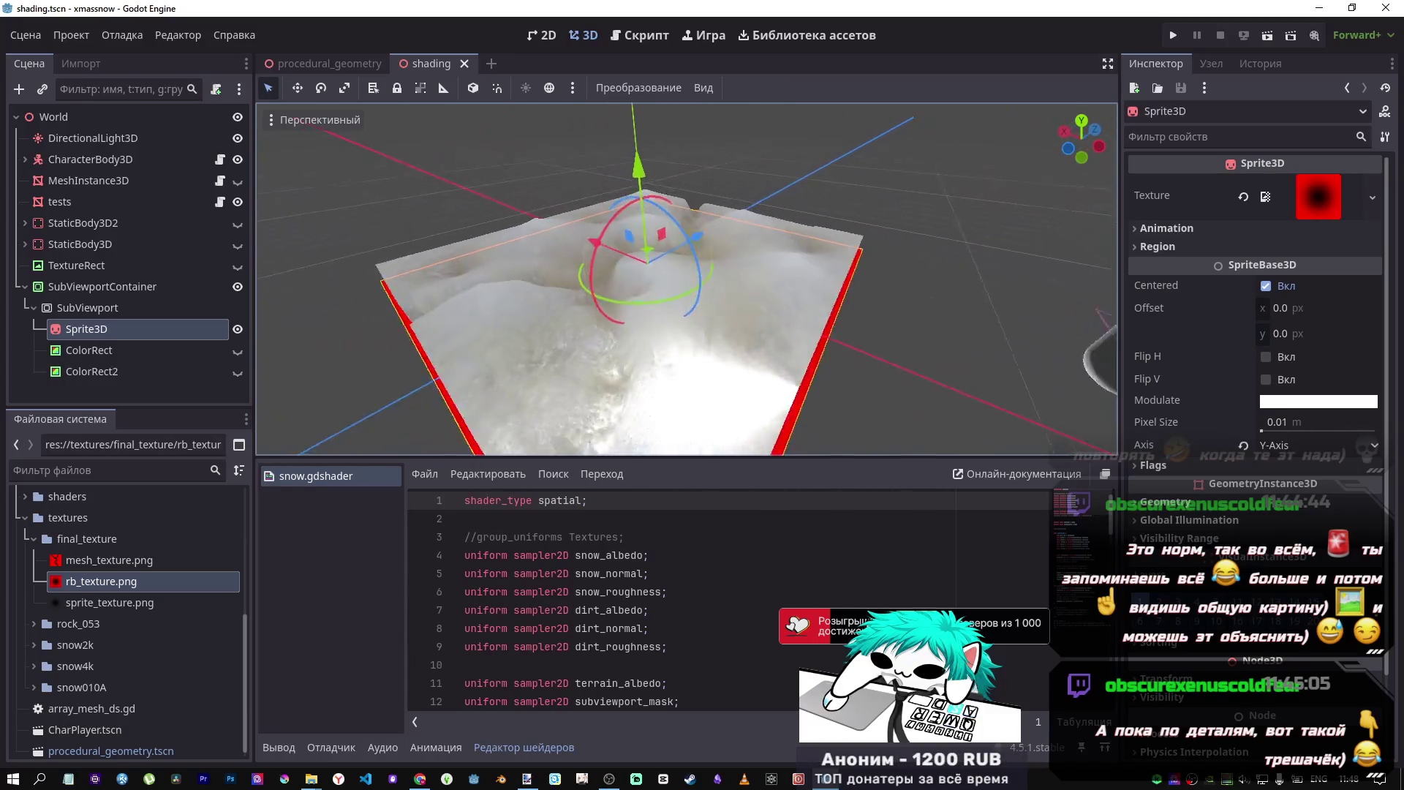
mouse_move(641, 276)
left_mouse_down()
mouse_move(497, 284)
mouse_move(511, 292)
left_mouse_up()
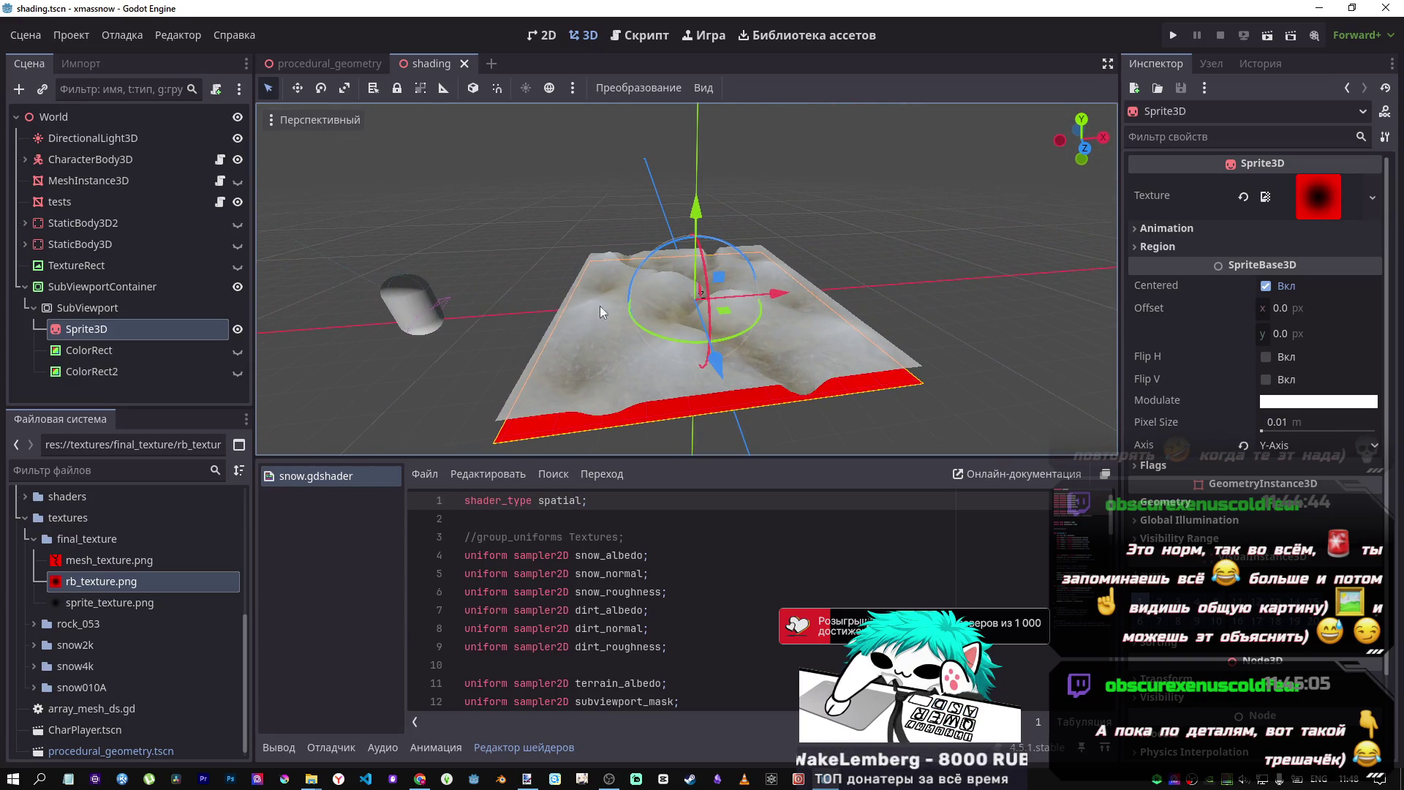
left_click_drag(670, 318, 547, 328)
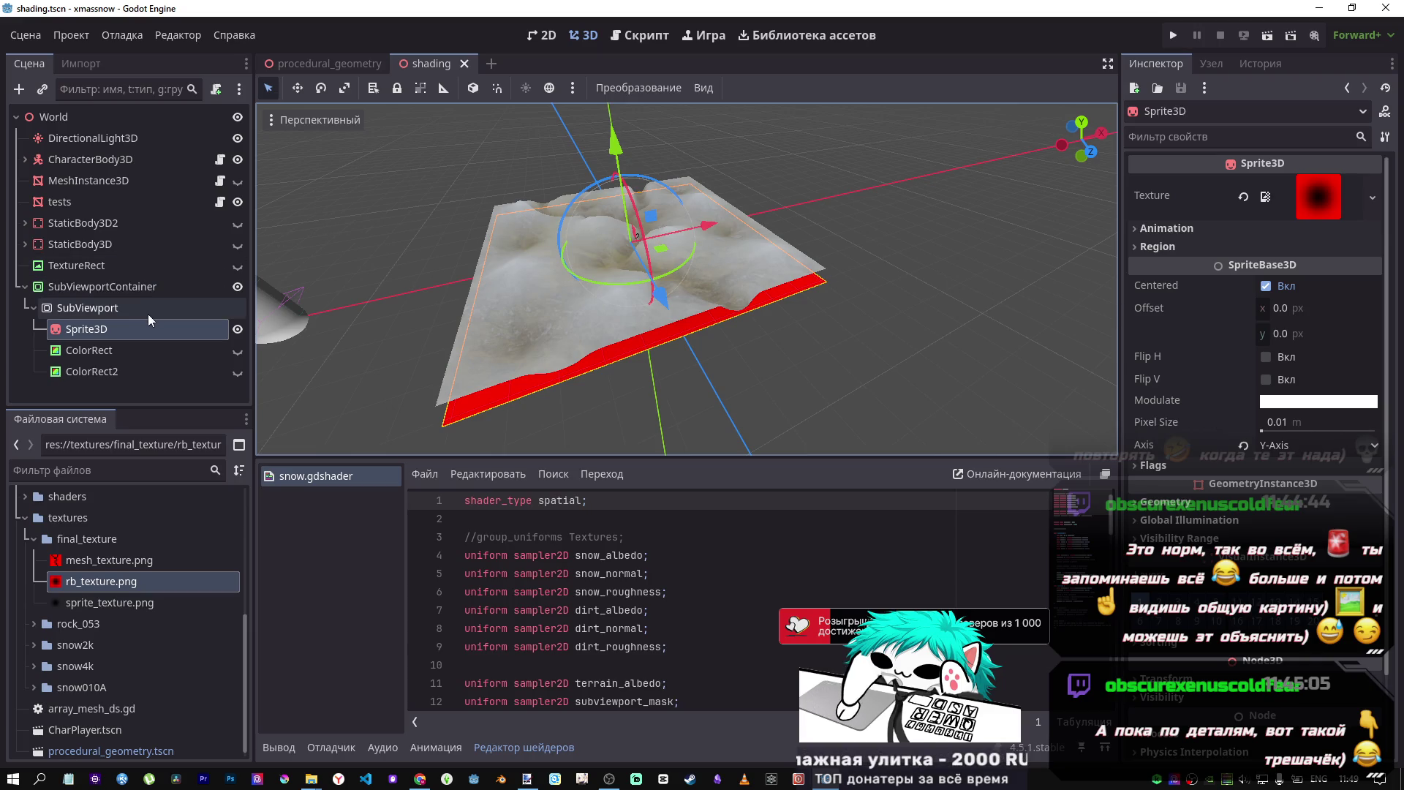
left_click(237, 330)
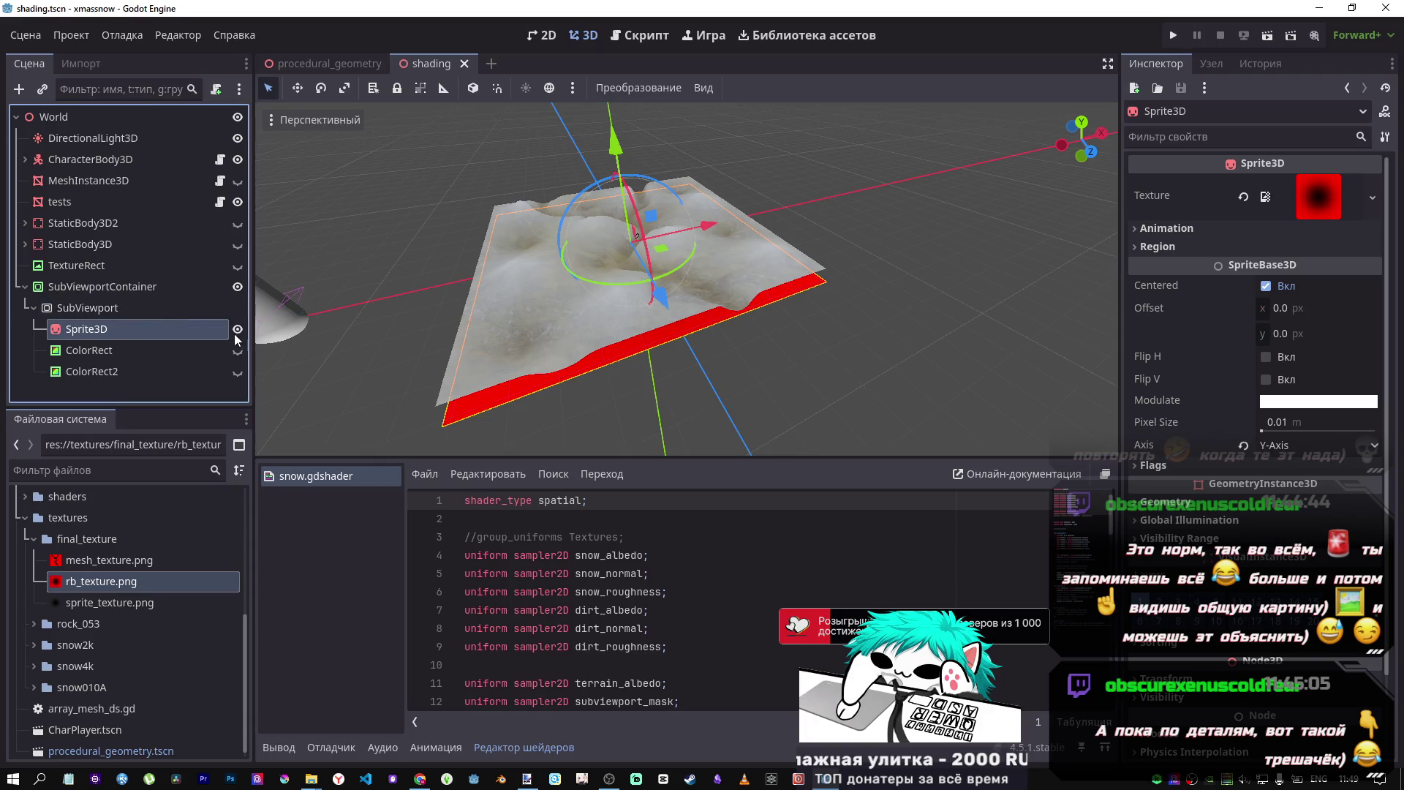
left_click(238, 331)
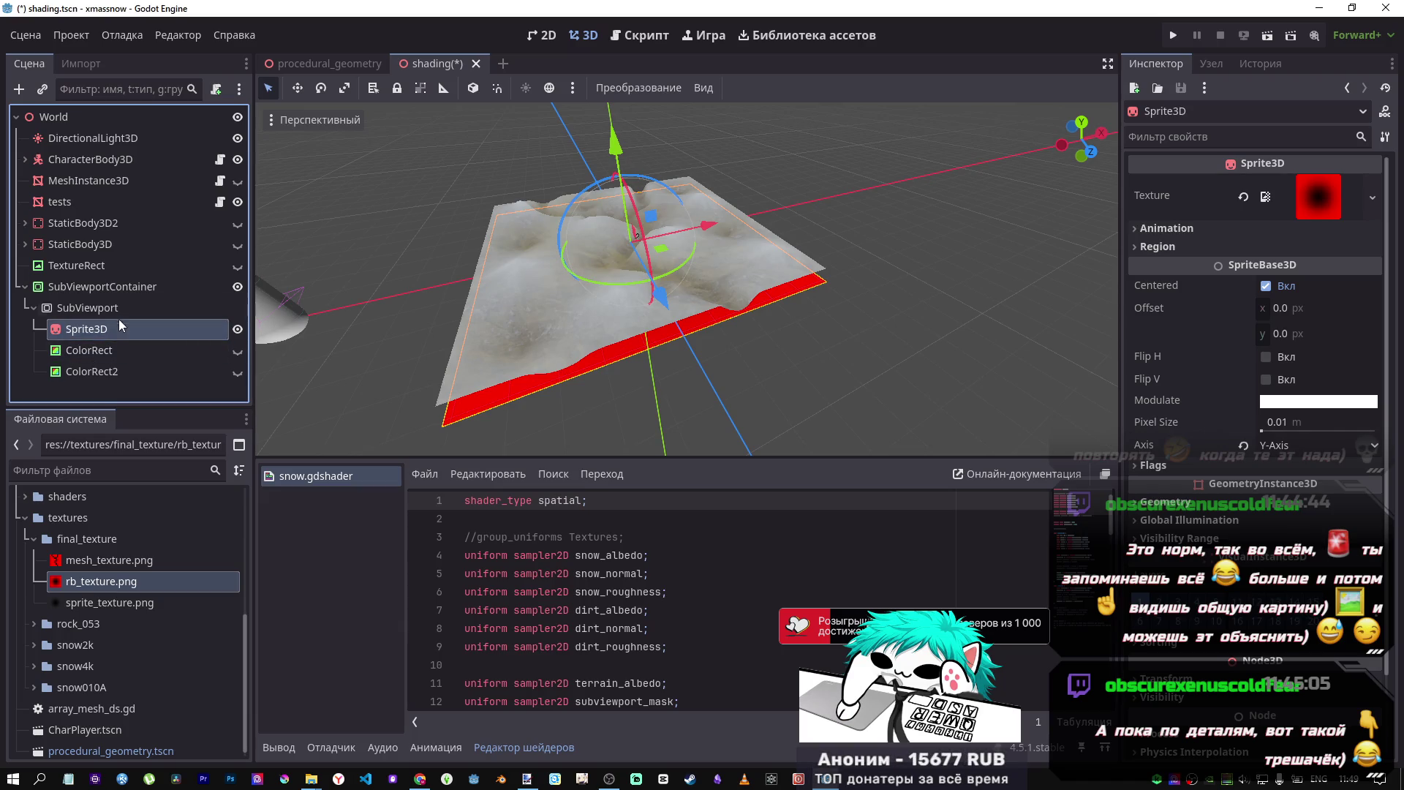
left_click(119, 311)
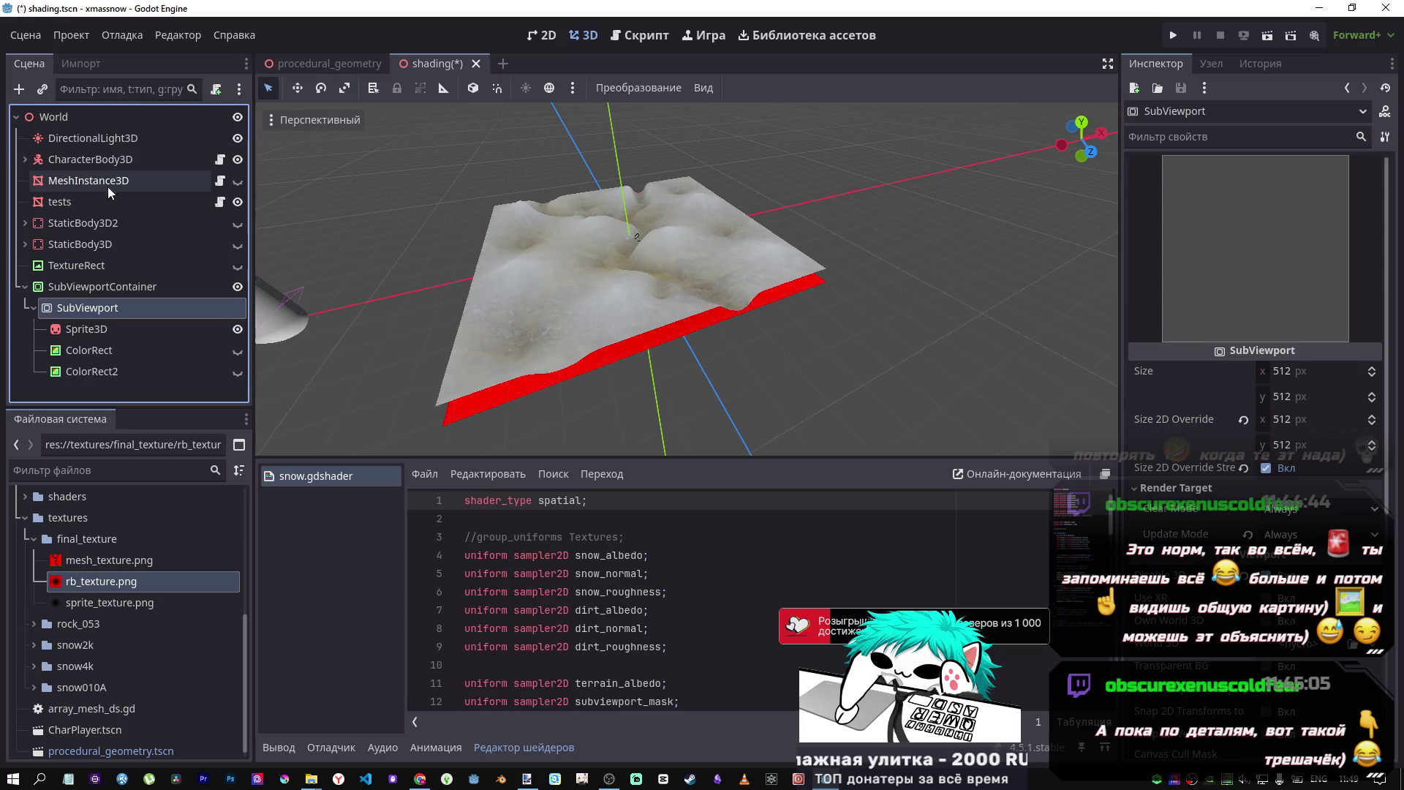
- Set the tests PlaneMesh size to 100 × 100 m
left_click(176, 202)
scroll(1262, 367, "up", 5)
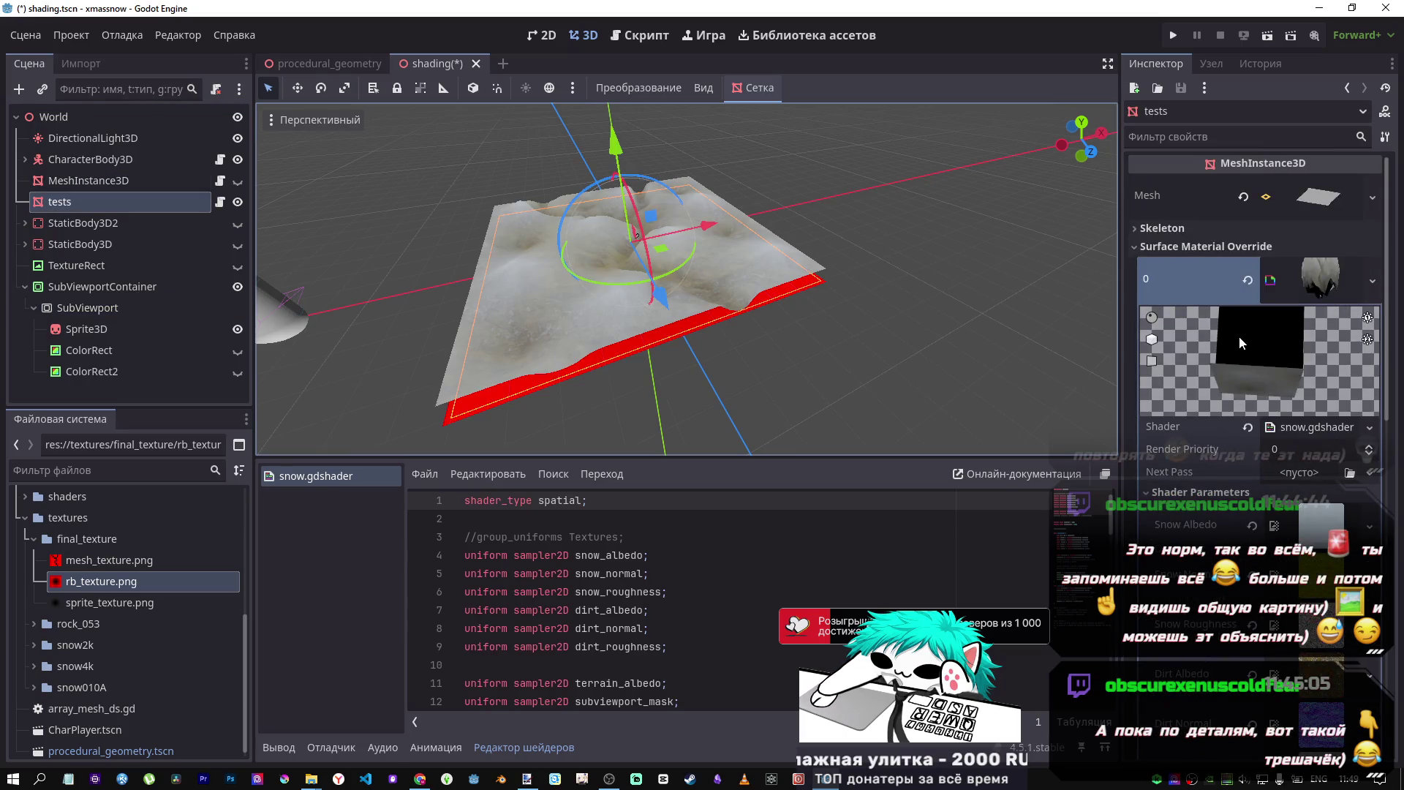
scroll(1269, 409, "up", 10)
left_click(1298, 343)
type("100")
key("Return")
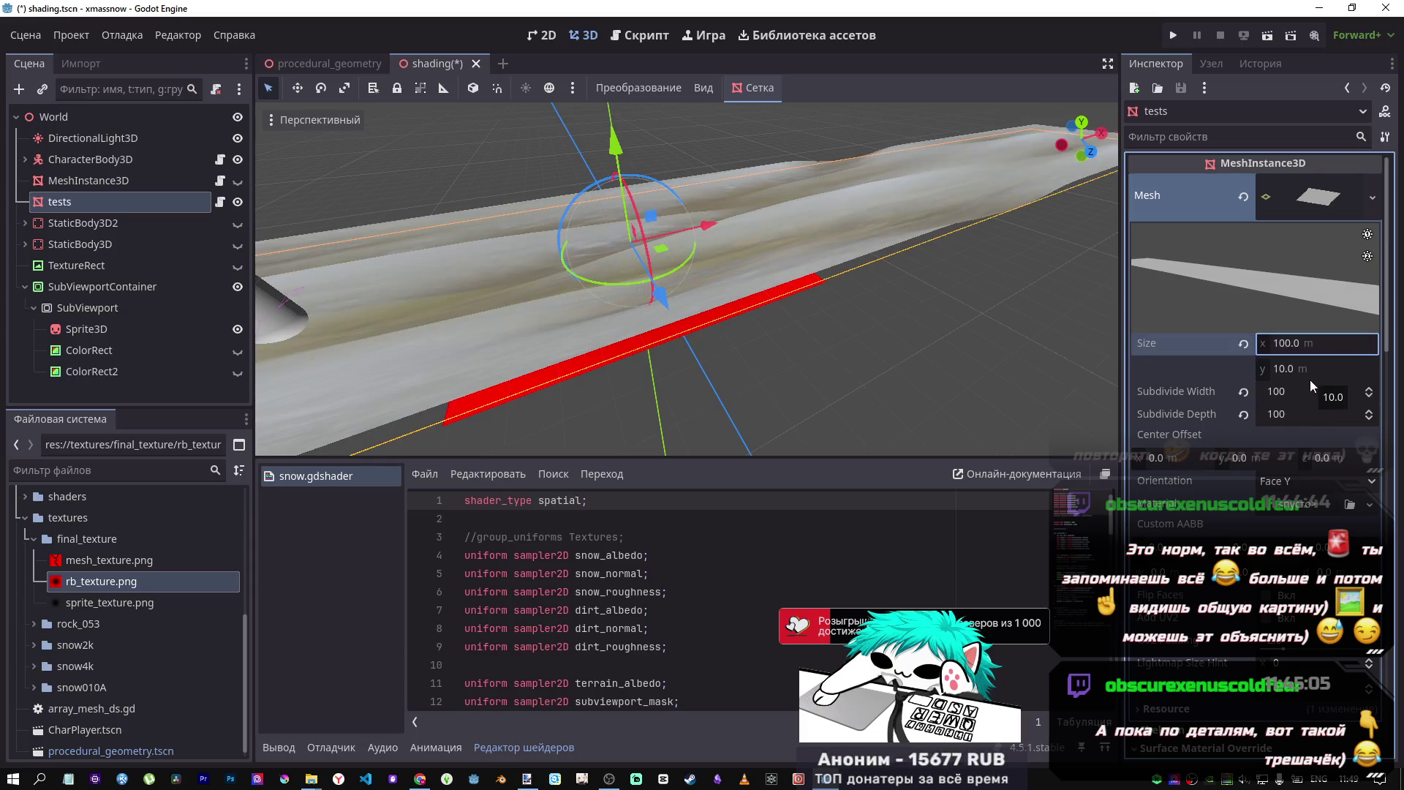
key("Tab")
type("100")
key("Return")
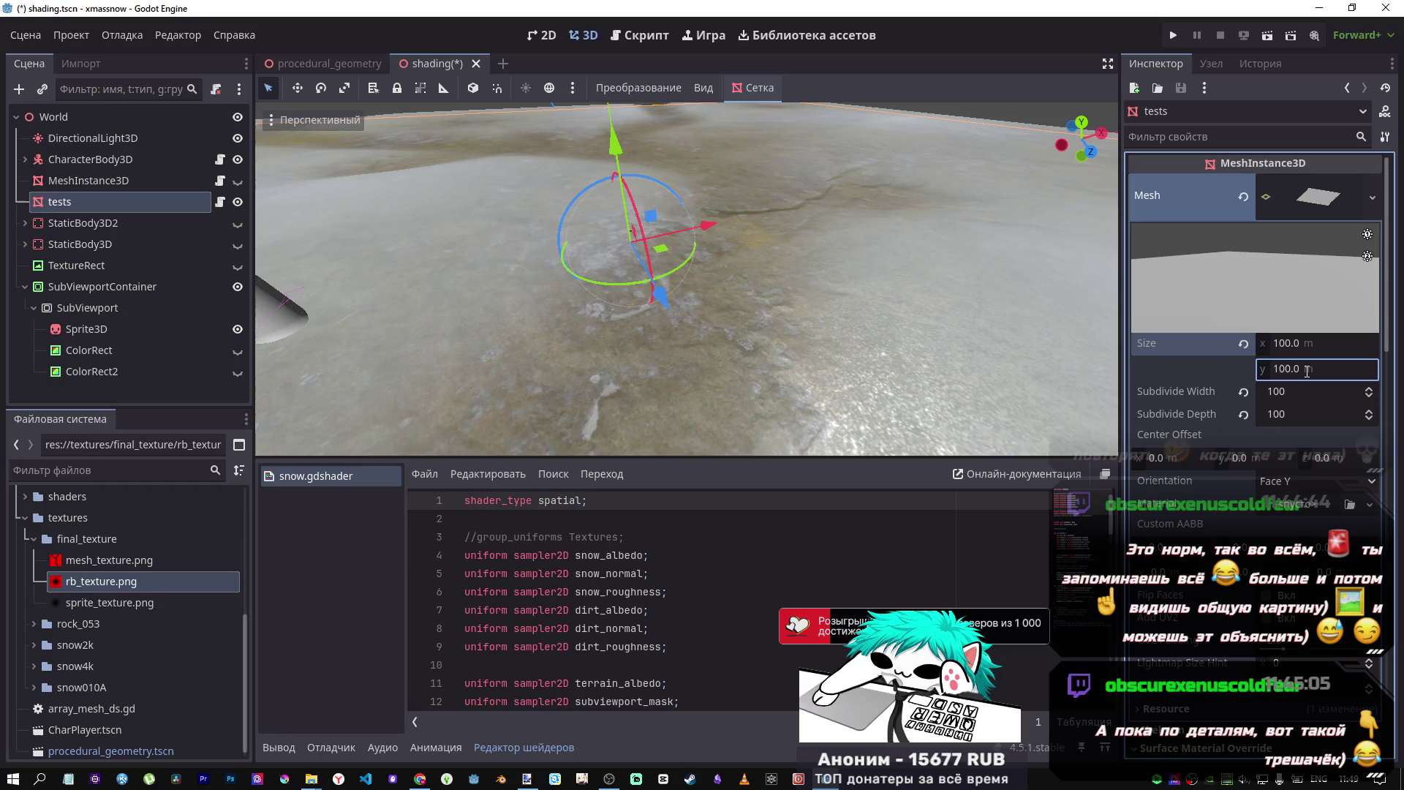
scroll(680, 307, "down", 5)
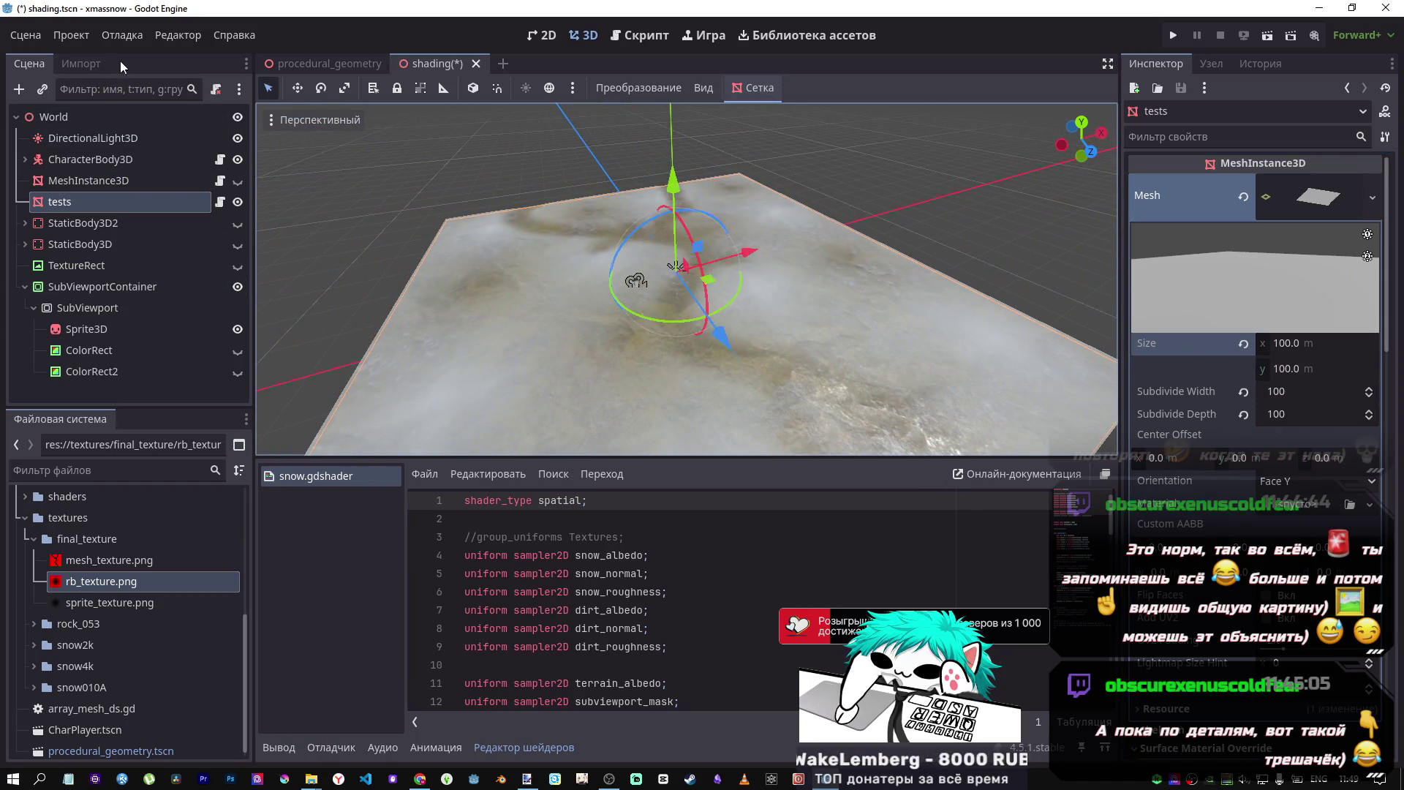
left_click(300, 63)
left_click(448, 64)
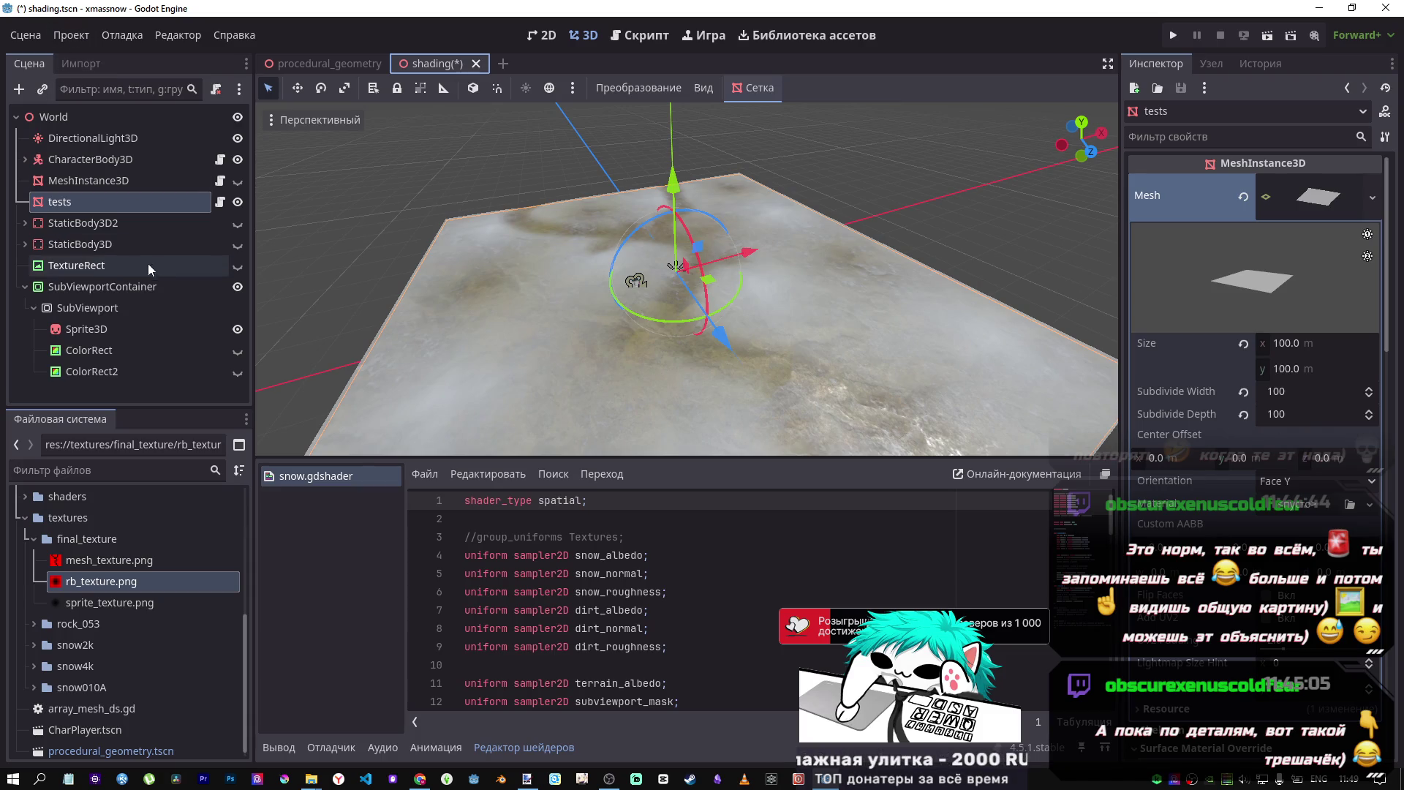
left_click(220, 203)
left_click(498, 115)
key("ctrl+k")
key("ctrl+s")
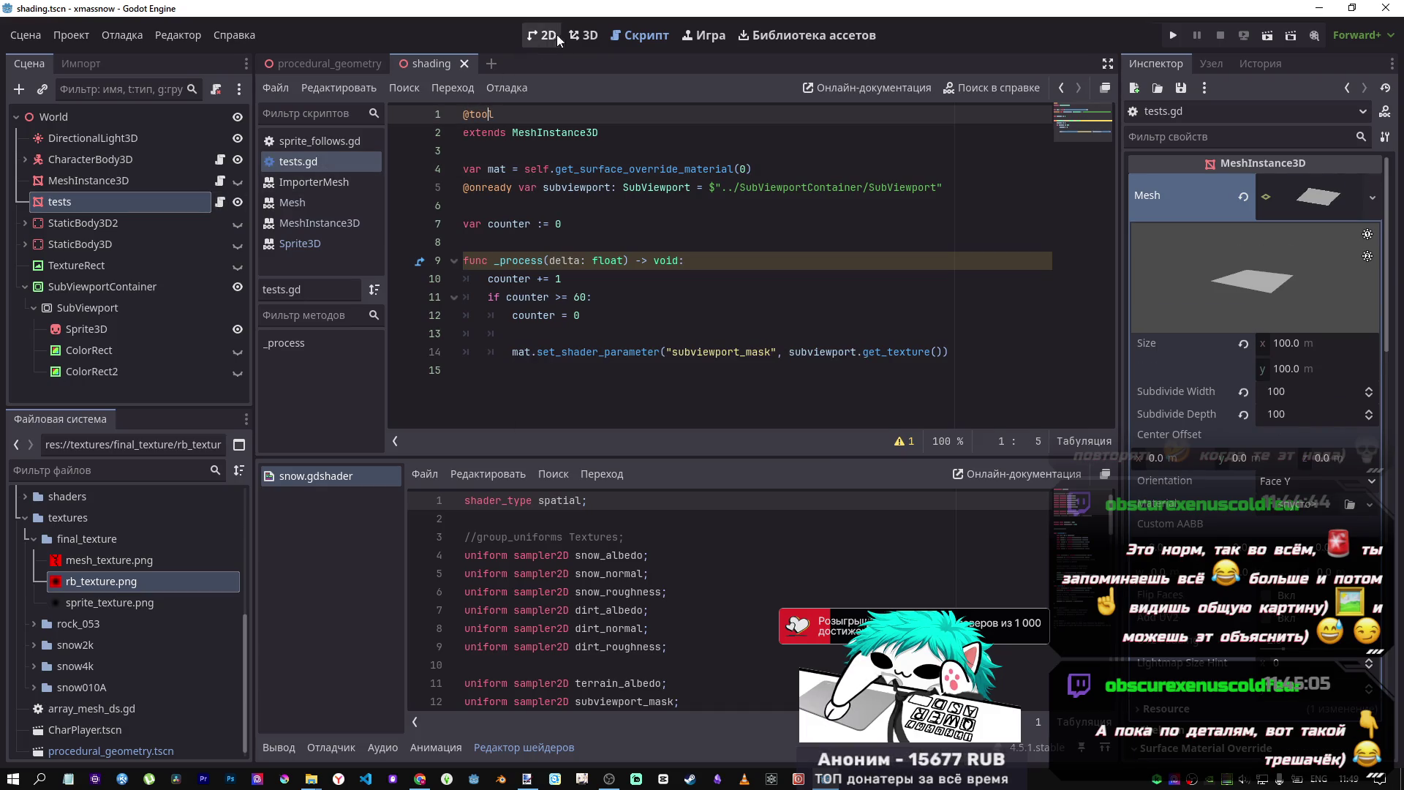
left_click(584, 35)
mouse_move(680, 284)
left_mouse_down()
mouse_move(649, 276)
mouse_move(668, 220)
mouse_move(655, 289)
mouse_move(757, 297)
mouse_move(702, 293)
left_mouse_up()
scroll(655, 288, "down", 3)
mouse_move(571, 263)
left_mouse_down()
mouse_move(558, 195)
mouse_move(599, 221)
mouse_move(614, 277)
left_mouse_up()
scroll(614, 246, "up", 2)
scroll(583, 279, "down", 3)
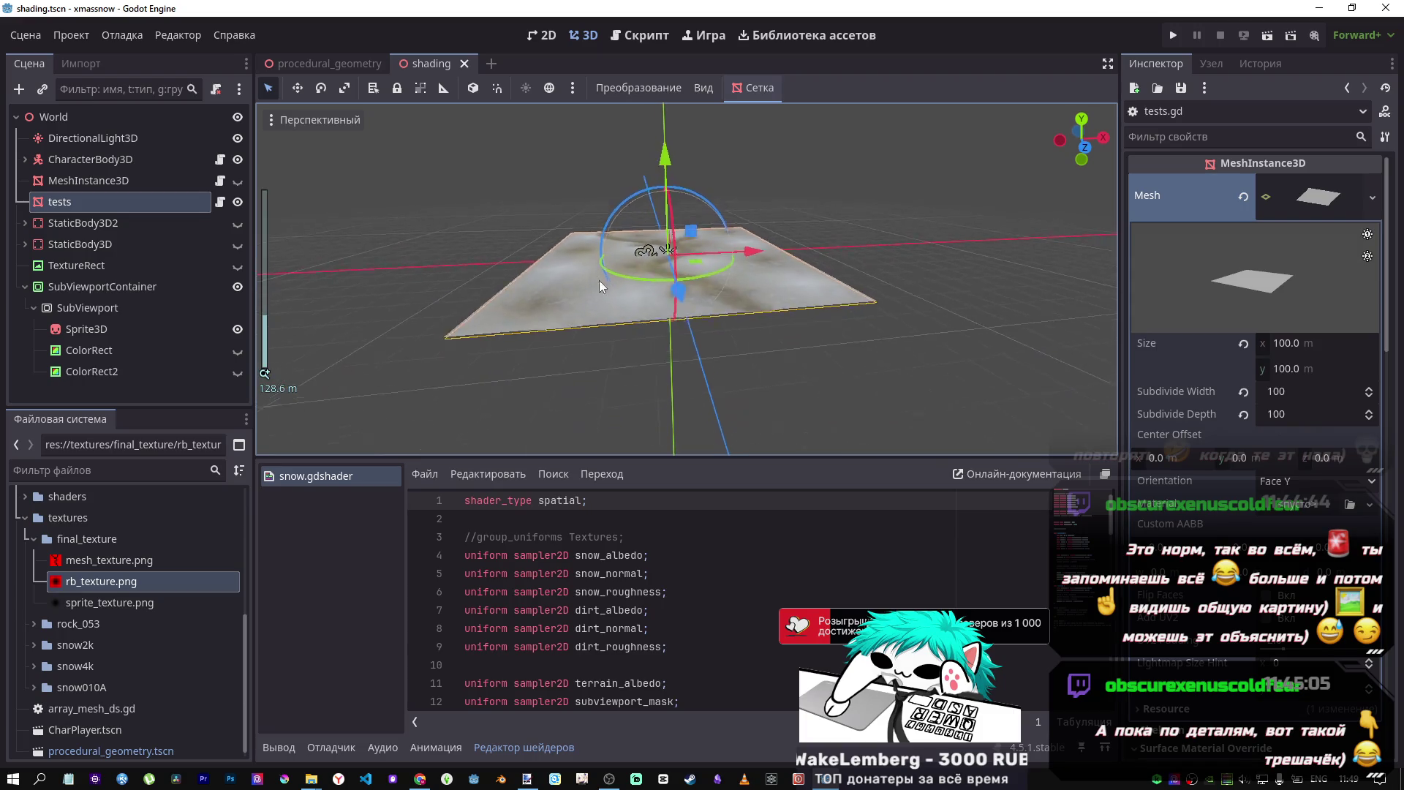
scroll(600, 285, "up", 3)
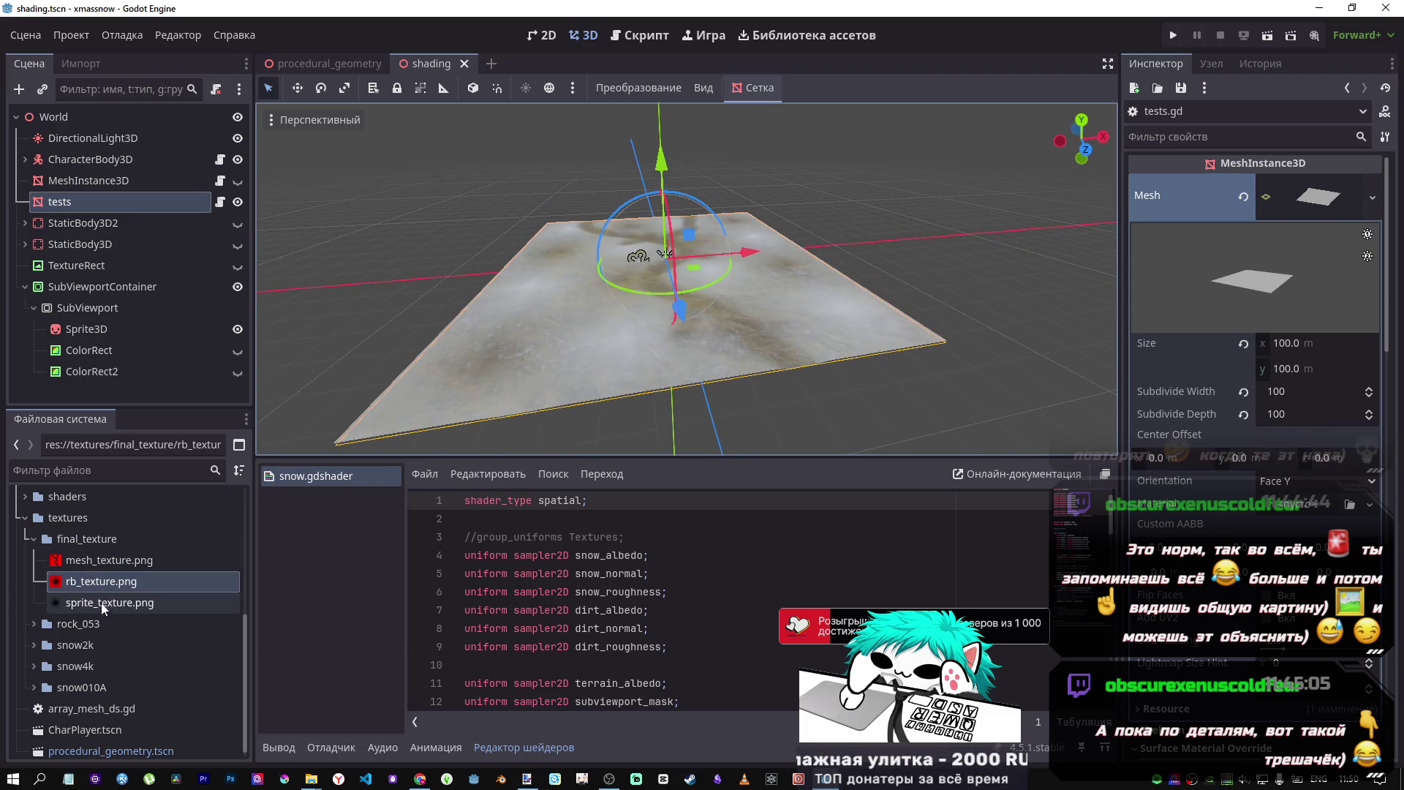
left_click(89, 729)
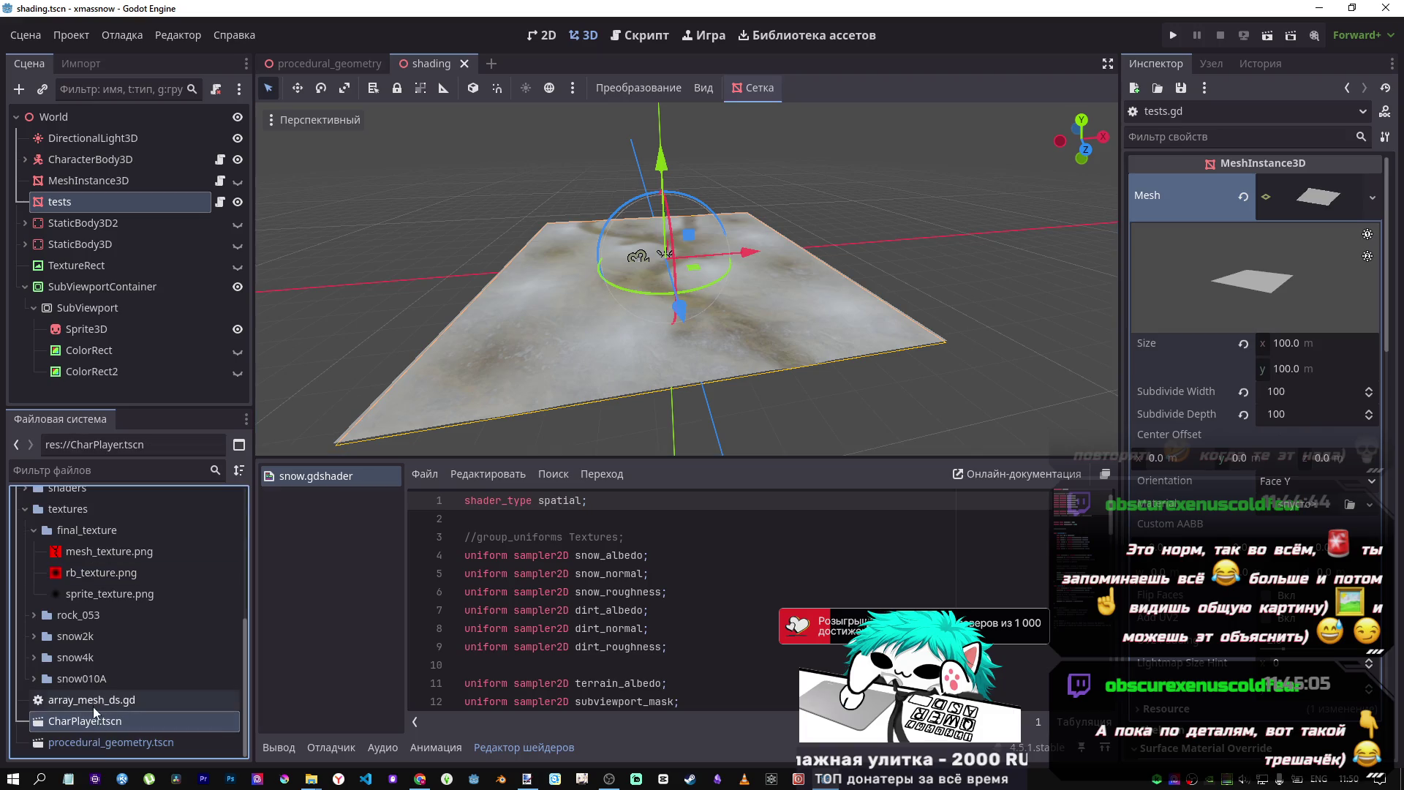
- Try snow_height 2 on line 17 of the shader code, then undo it back to 1.0
scroll(598, 585, "down", 5)
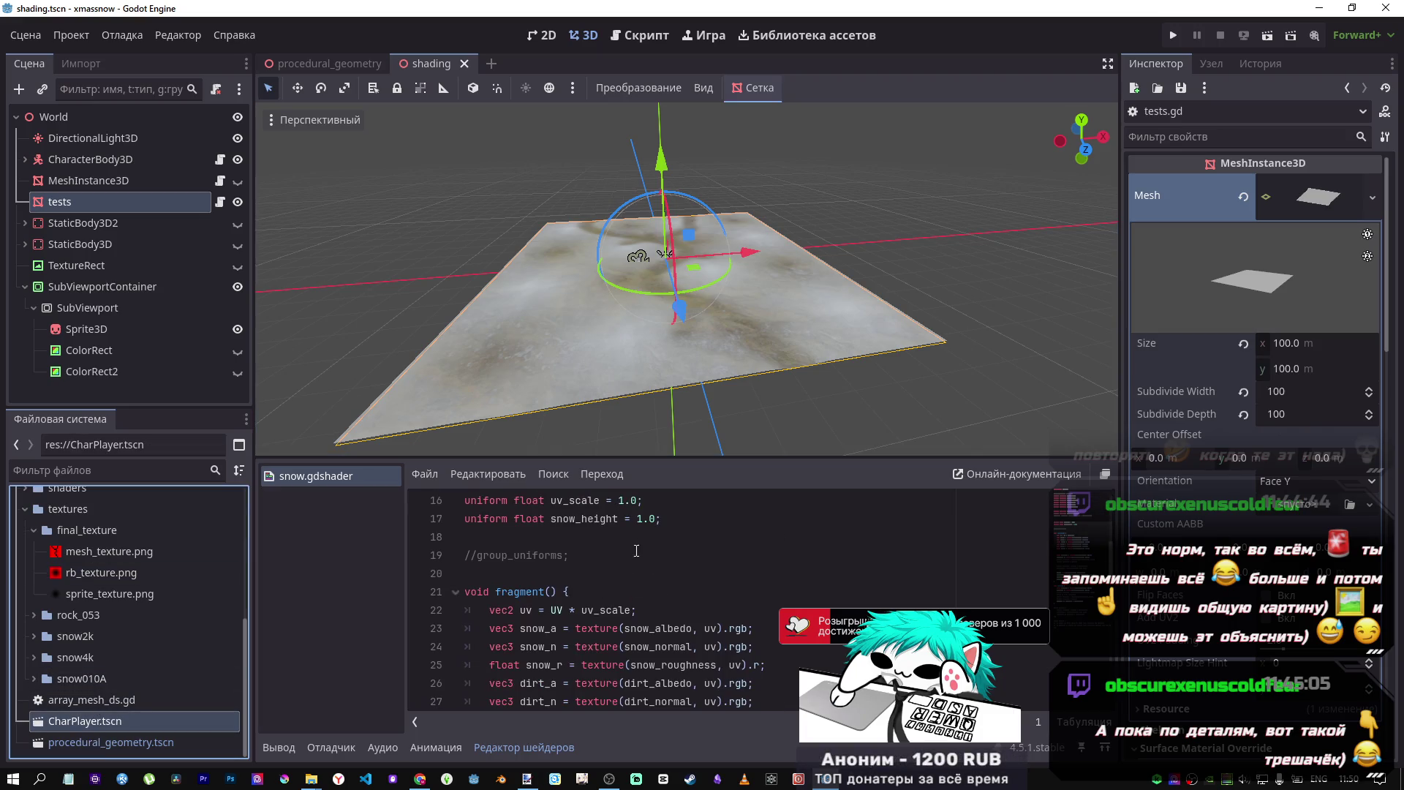
left_click(637, 518)
key("BackSpace")
type("2")
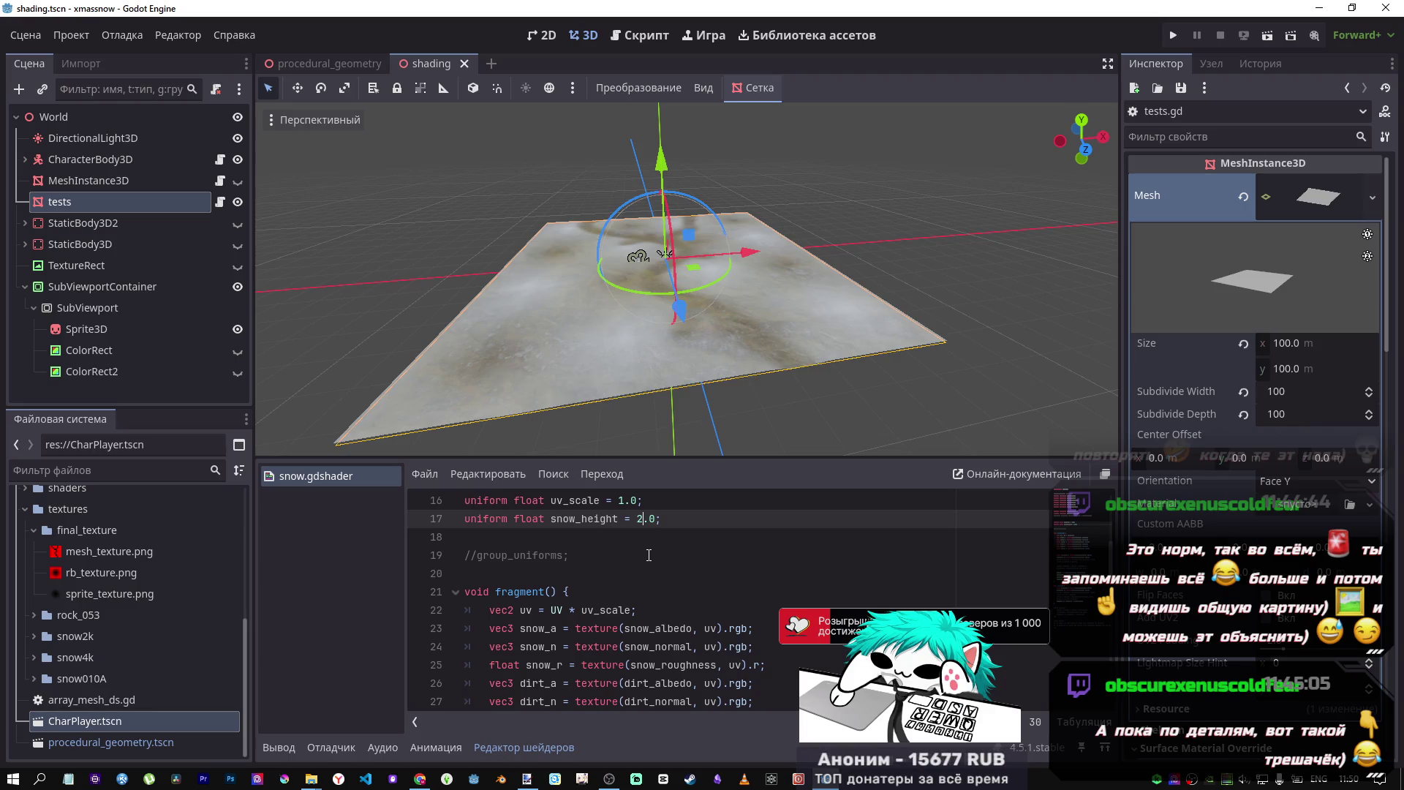
key("ctrl+z")
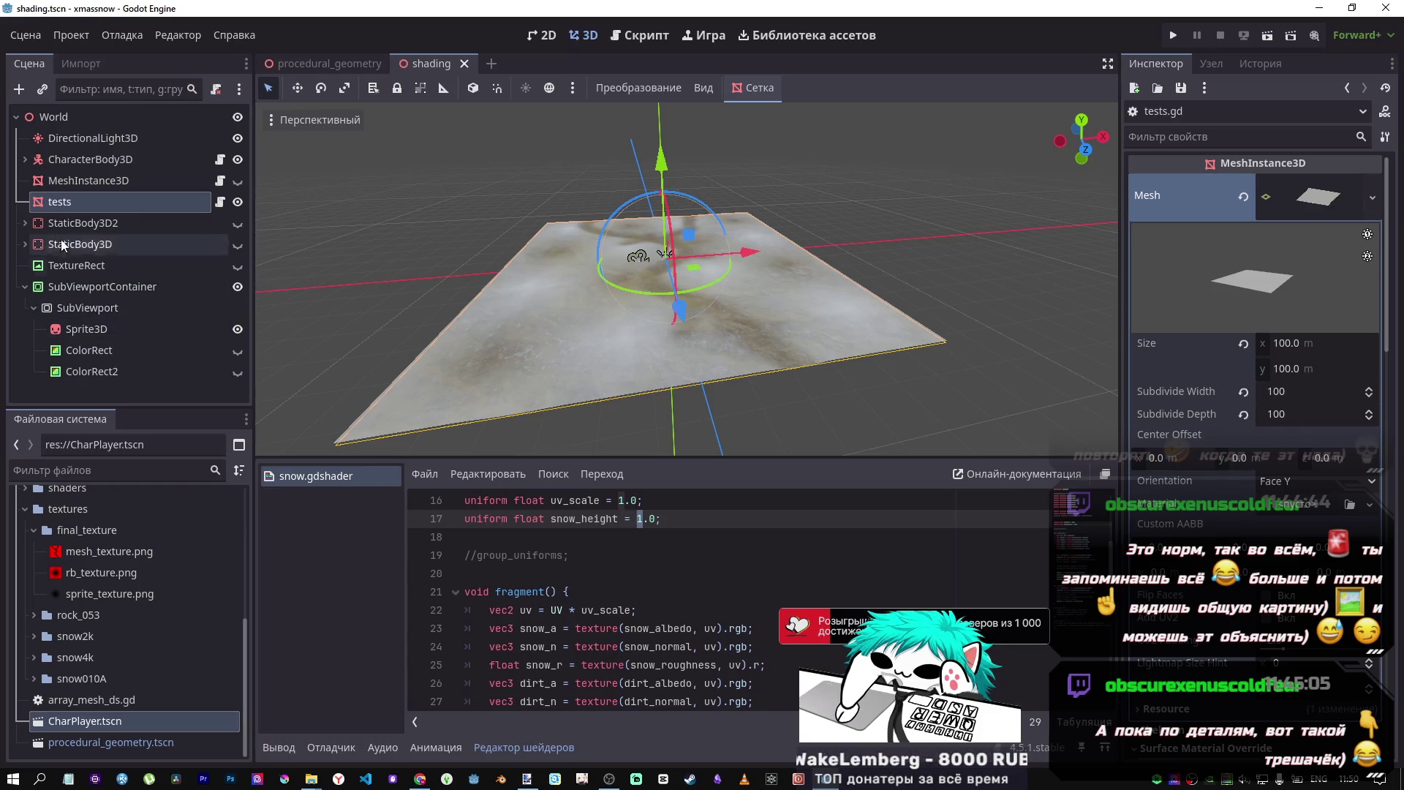
- Set the Snow Height shader parameter to 3.0 in the Inspector and save the scene
scroll(1309, 497, "down", 5)
scroll(1307, 497, "down", 10)
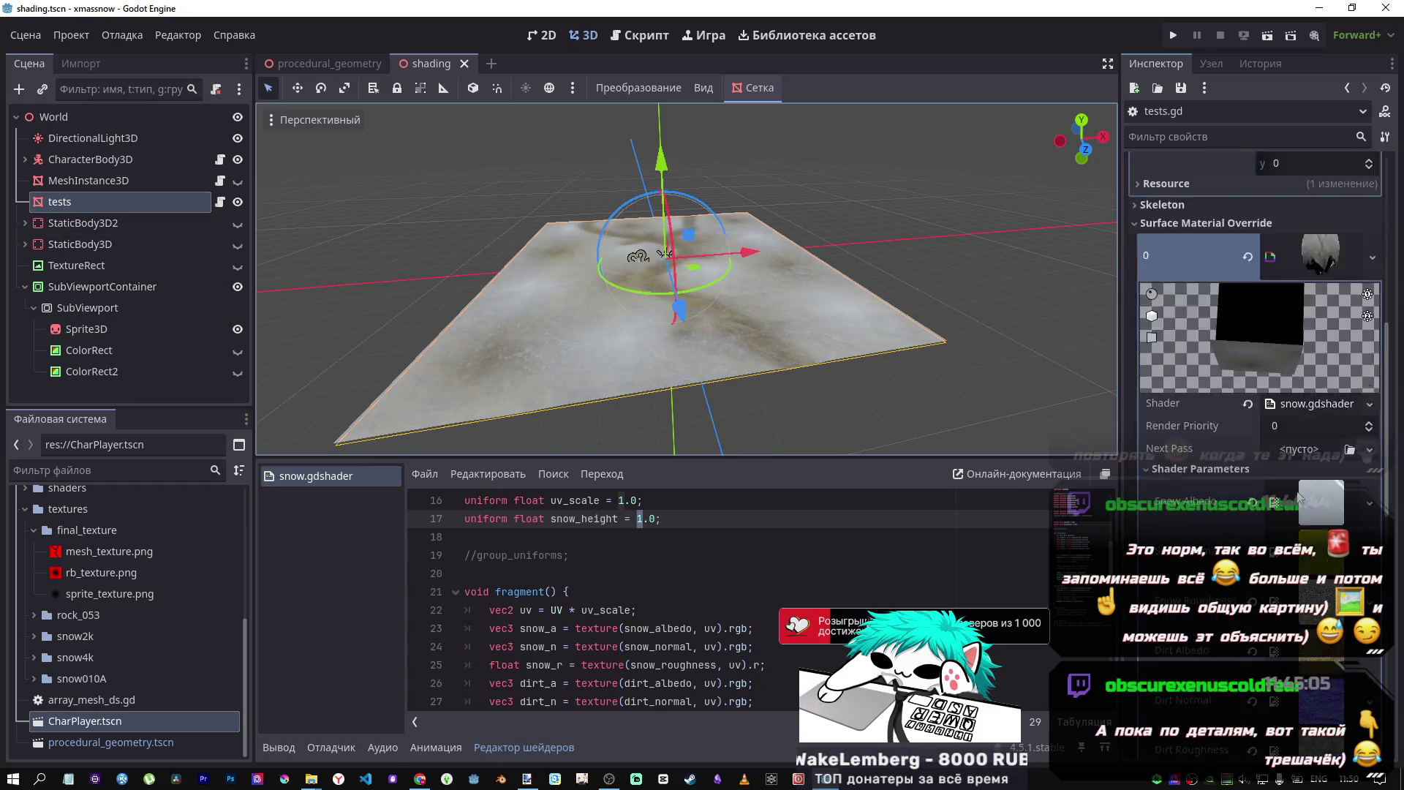
type("2")
key("Return")
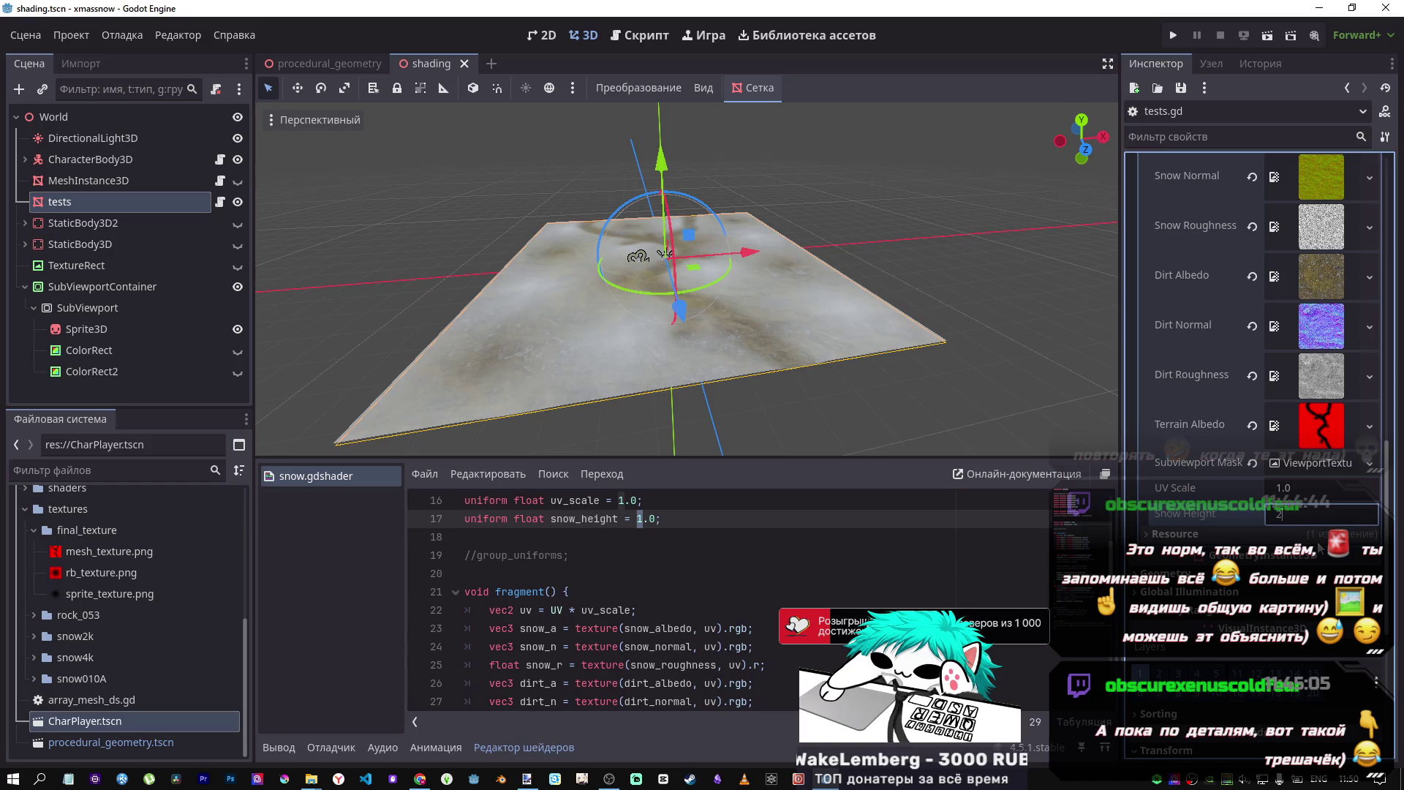
type("3")
key("Return")
key("ctrl+s")
- Fly the camera closer to inspect the raised snowy terrain
key("w")
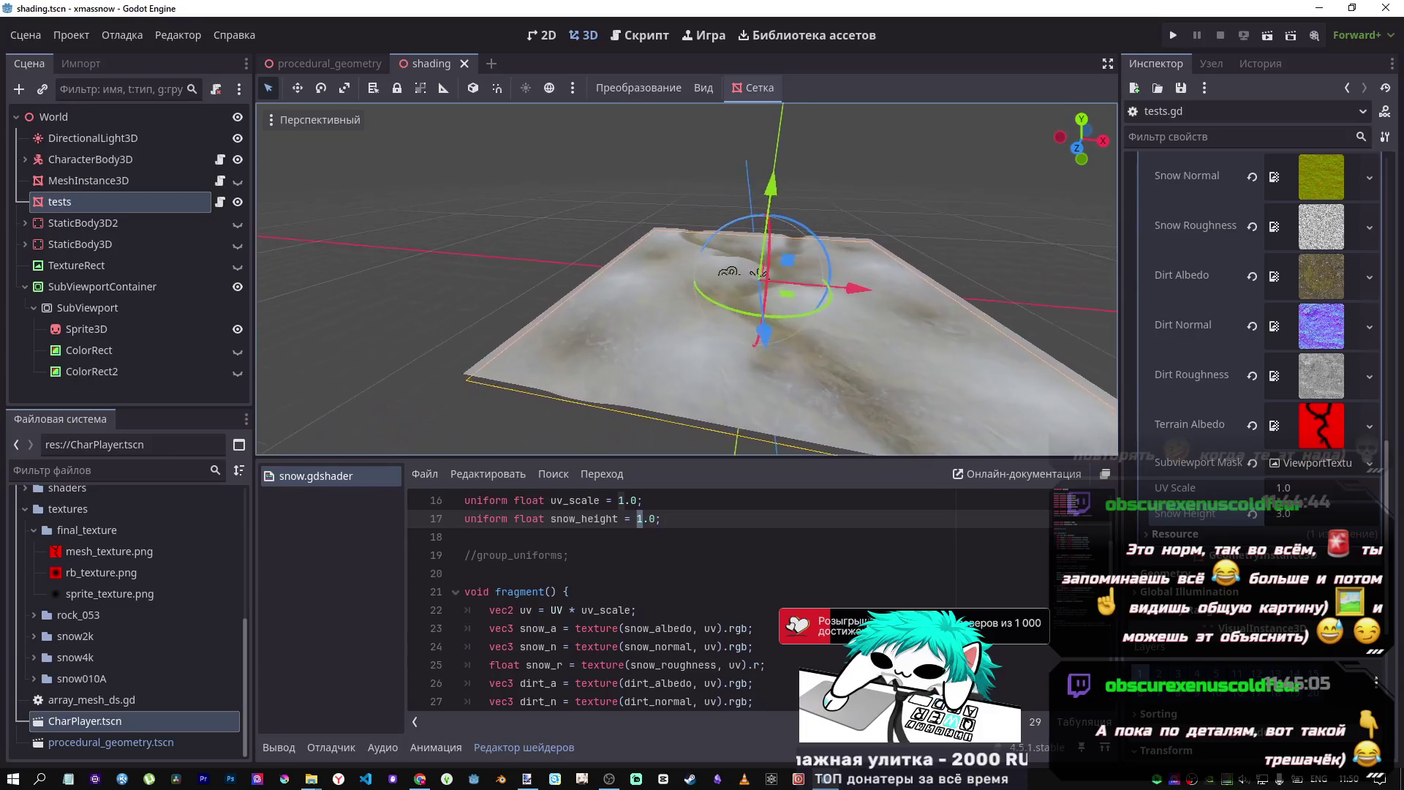
scroll(687, 278, "up", 2)
key("w")
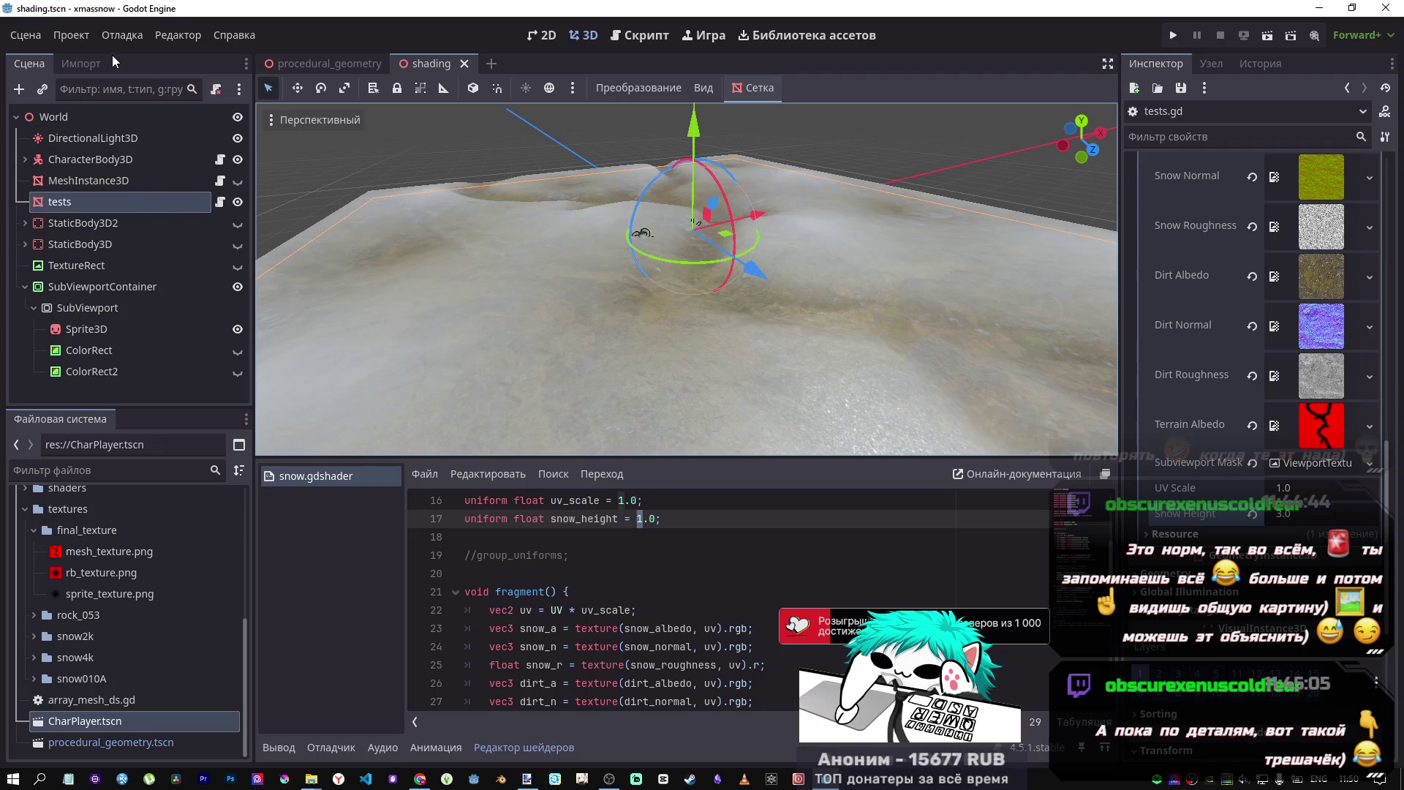
- Reload the saved scene and fly over the restored flat terrain
left_click(30, 34)
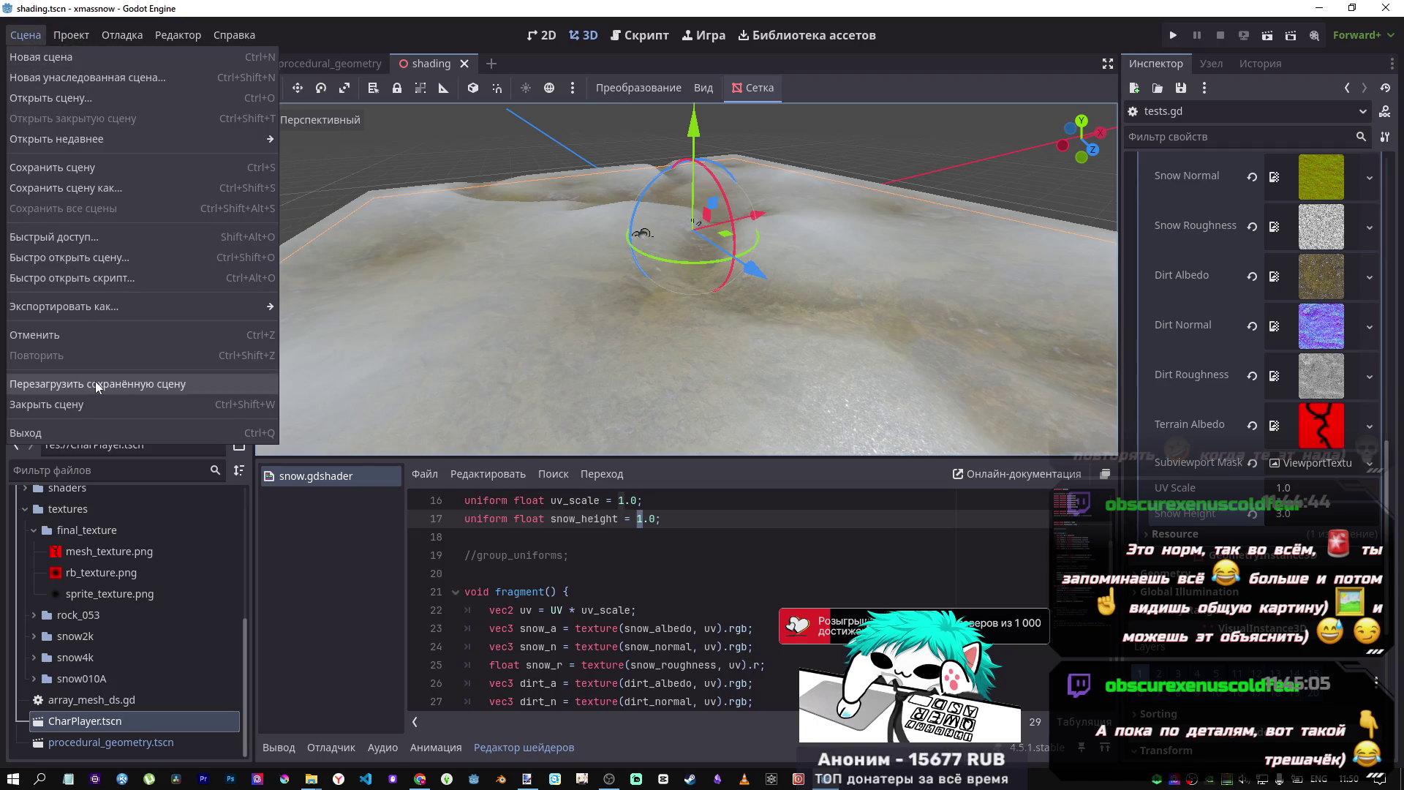
left_click(95, 382)
key("w")
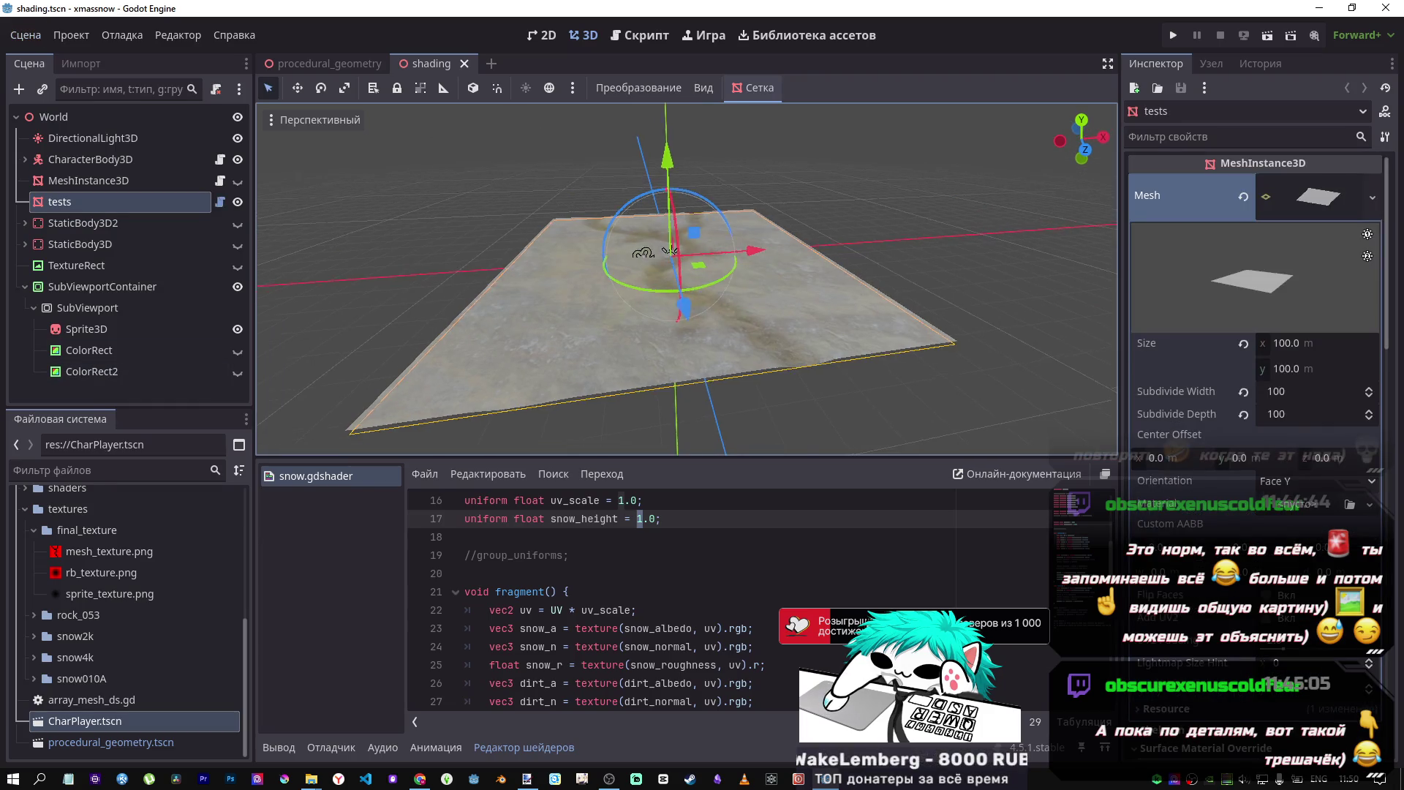
key("w")
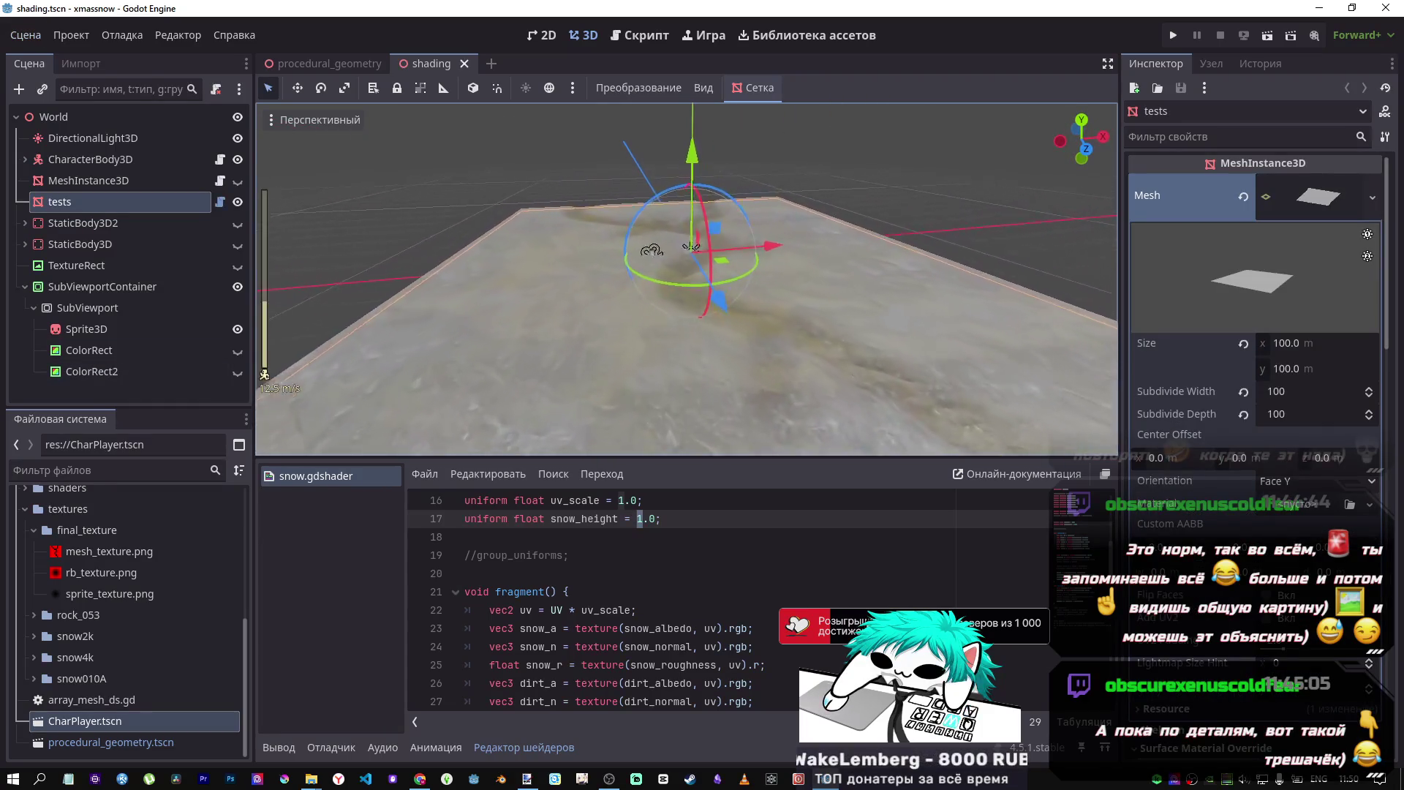
scroll(687, 278, "up", 2)
key("s")
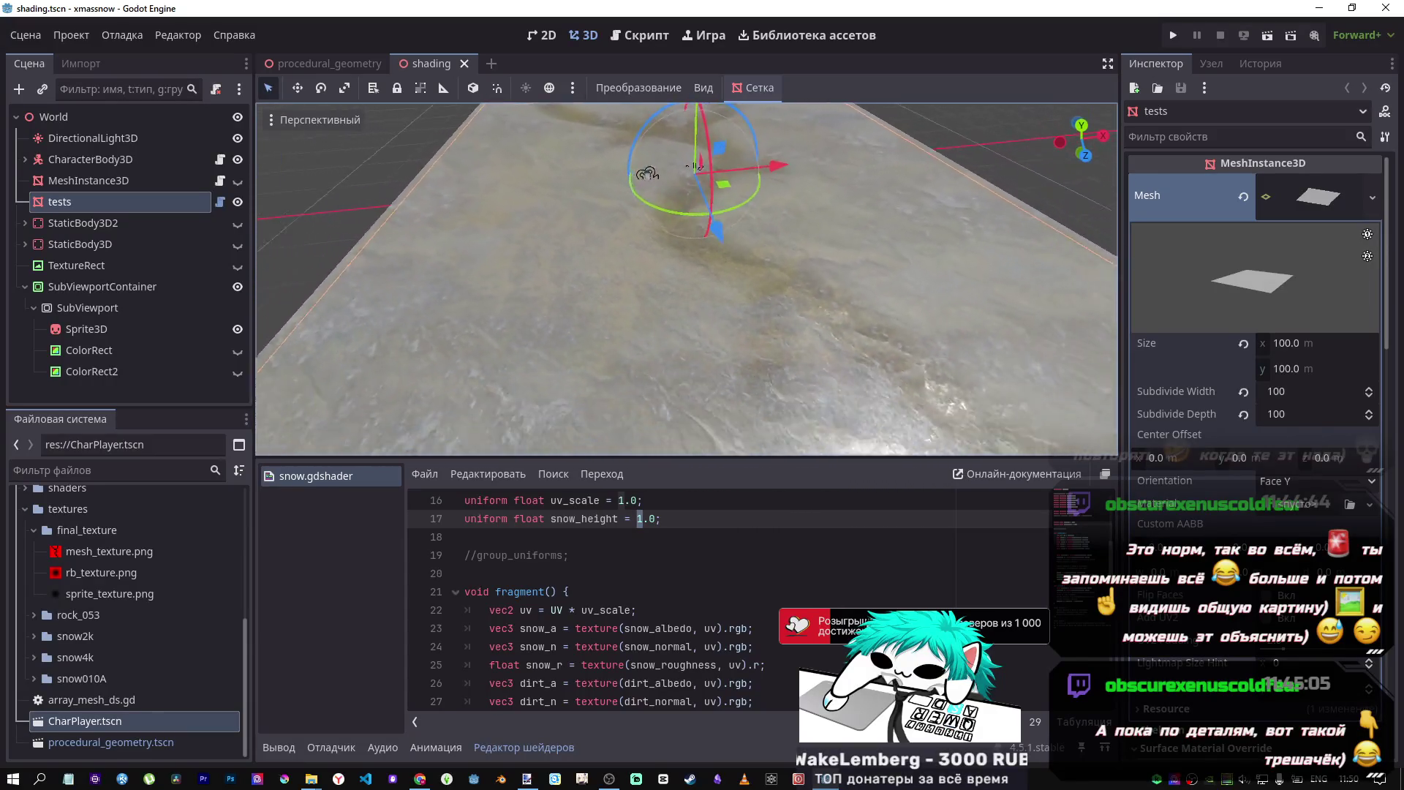
- Make ColorRect and ColorRect2 visible in the mask and hide the Sprite3D
left_click(237, 350)
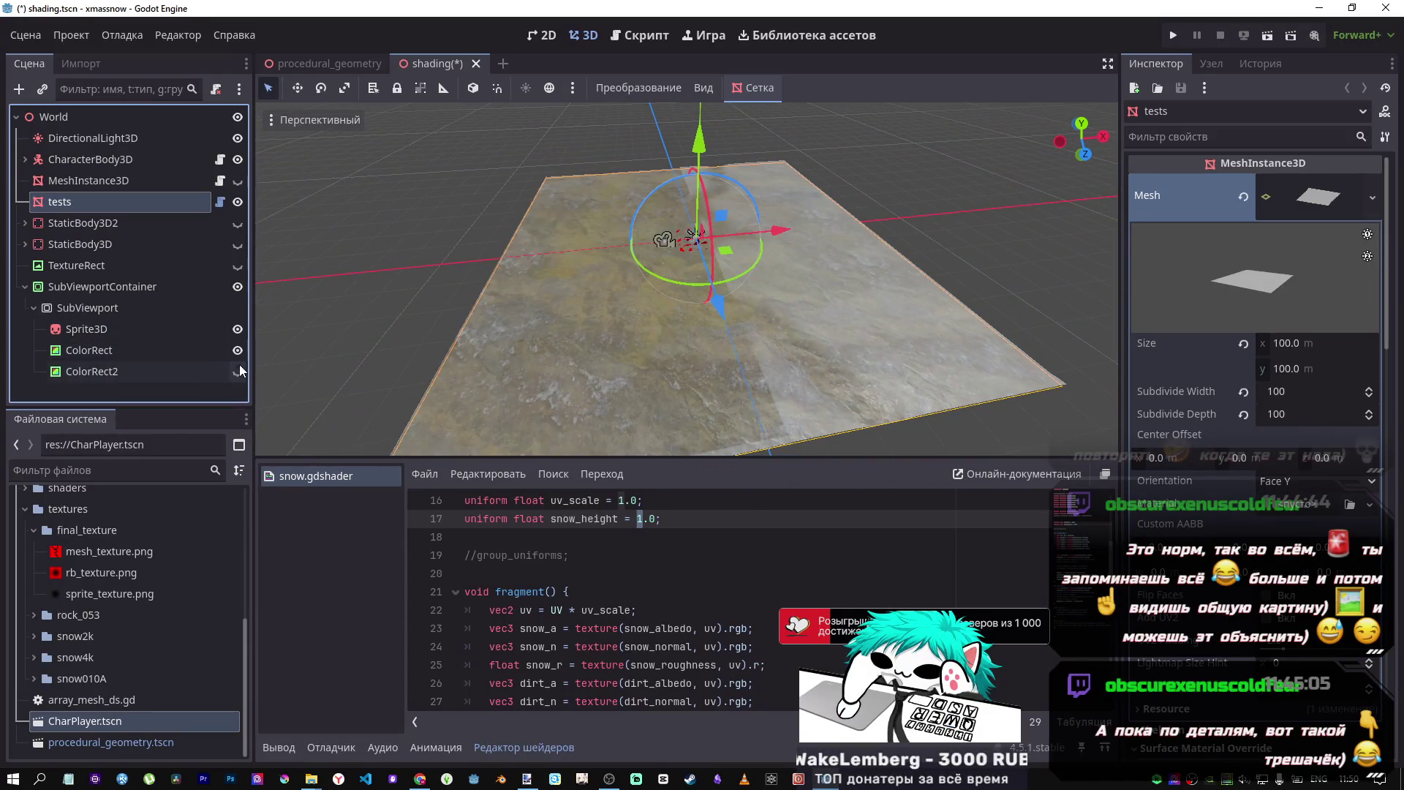
left_click(238, 373)
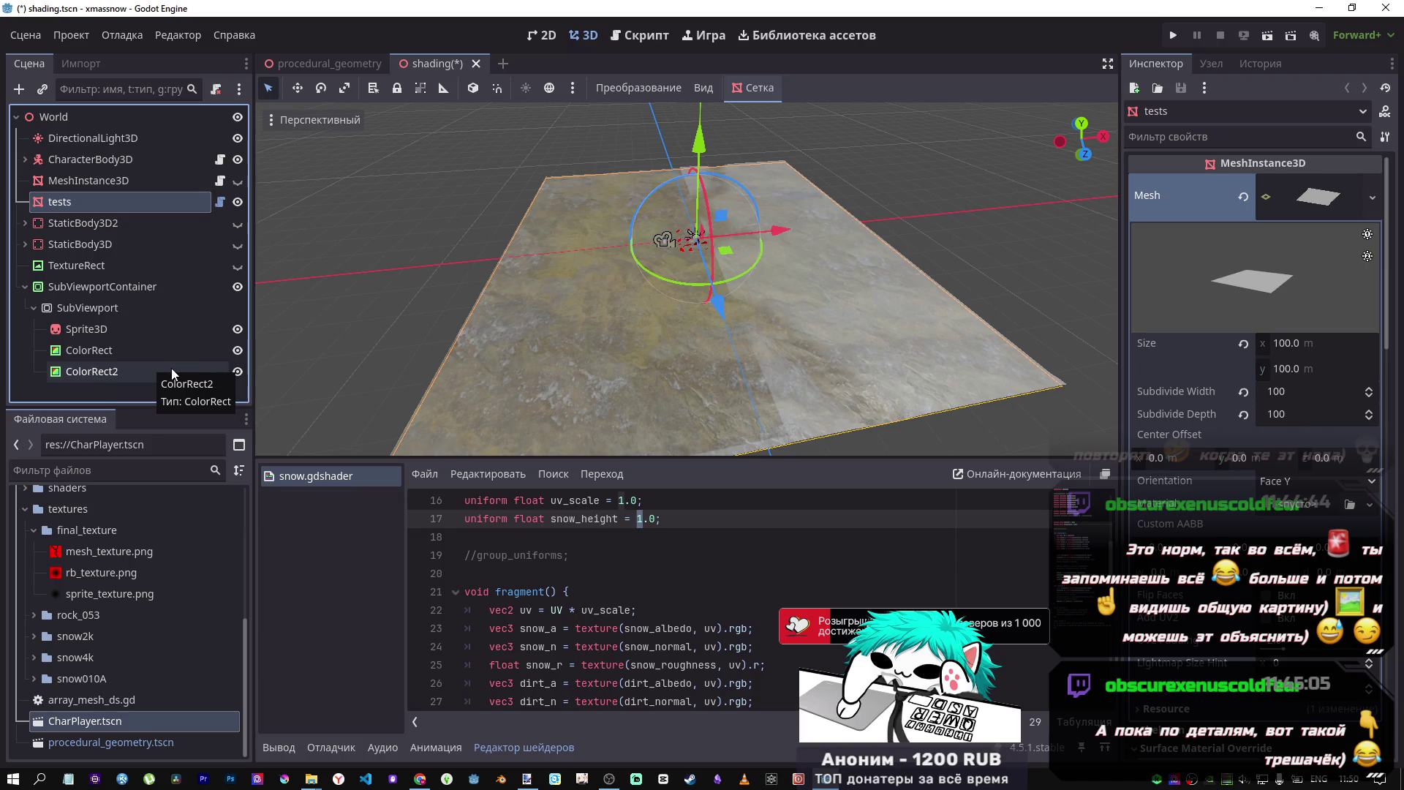
scroll(687, 278, "up", 5)
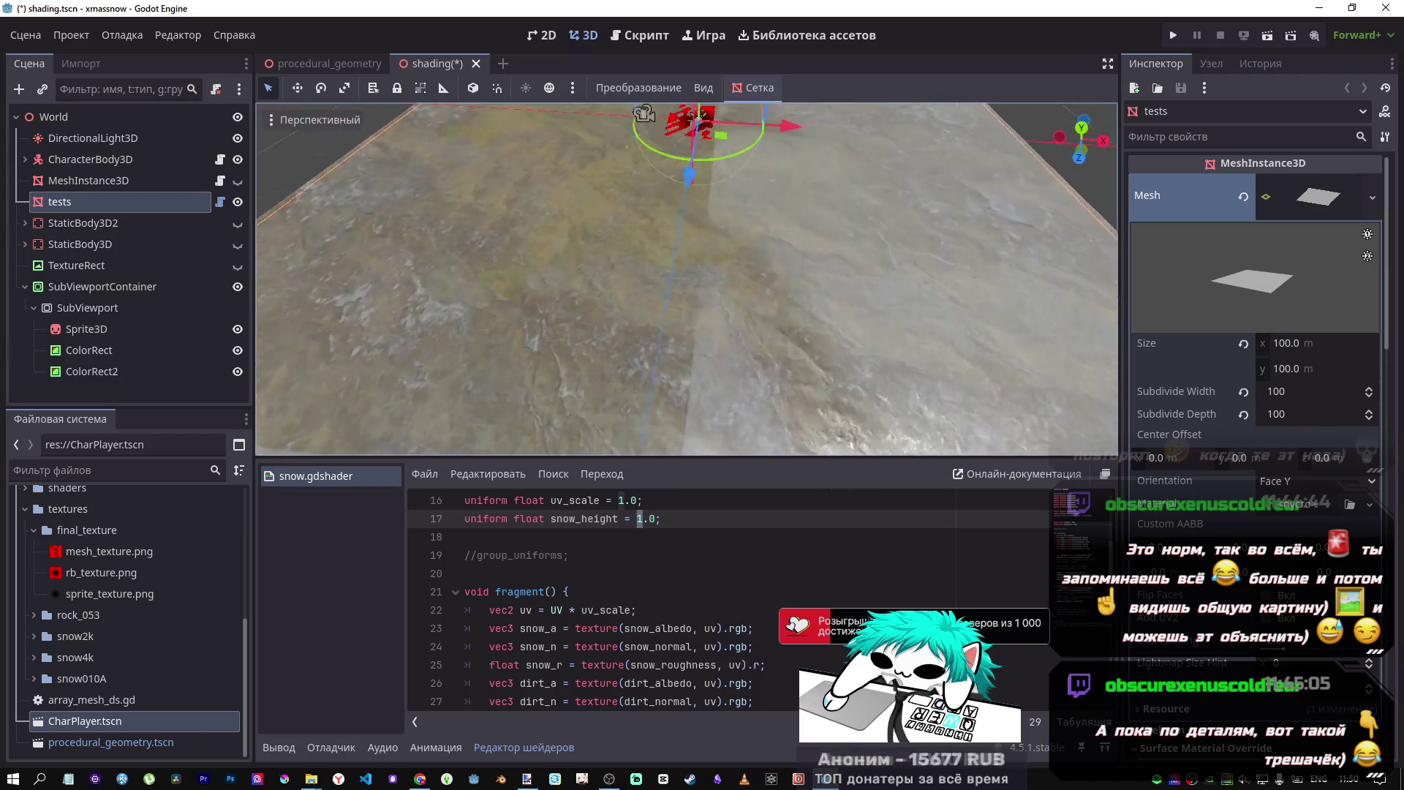
scroll(688, 278, "down", 5)
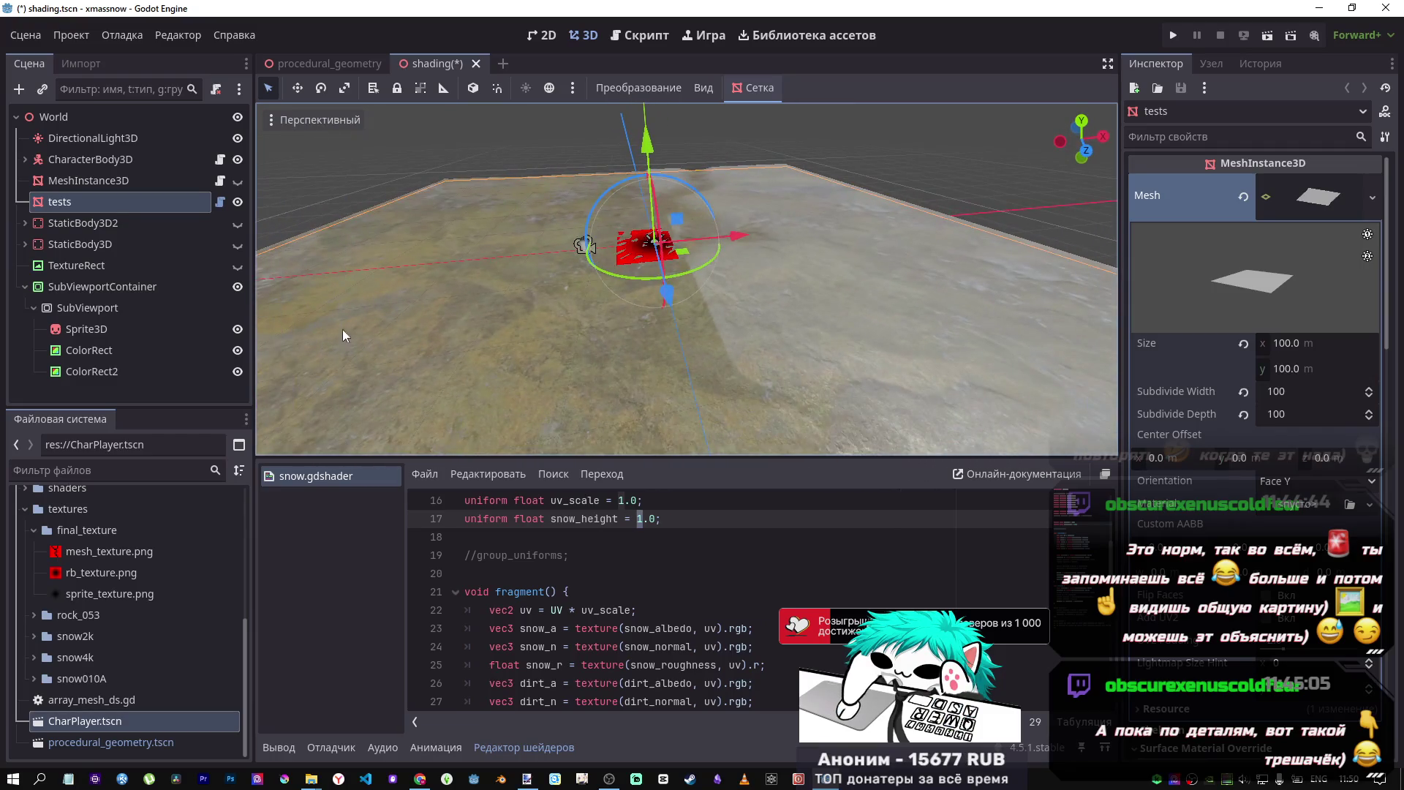
left_click(237, 329)
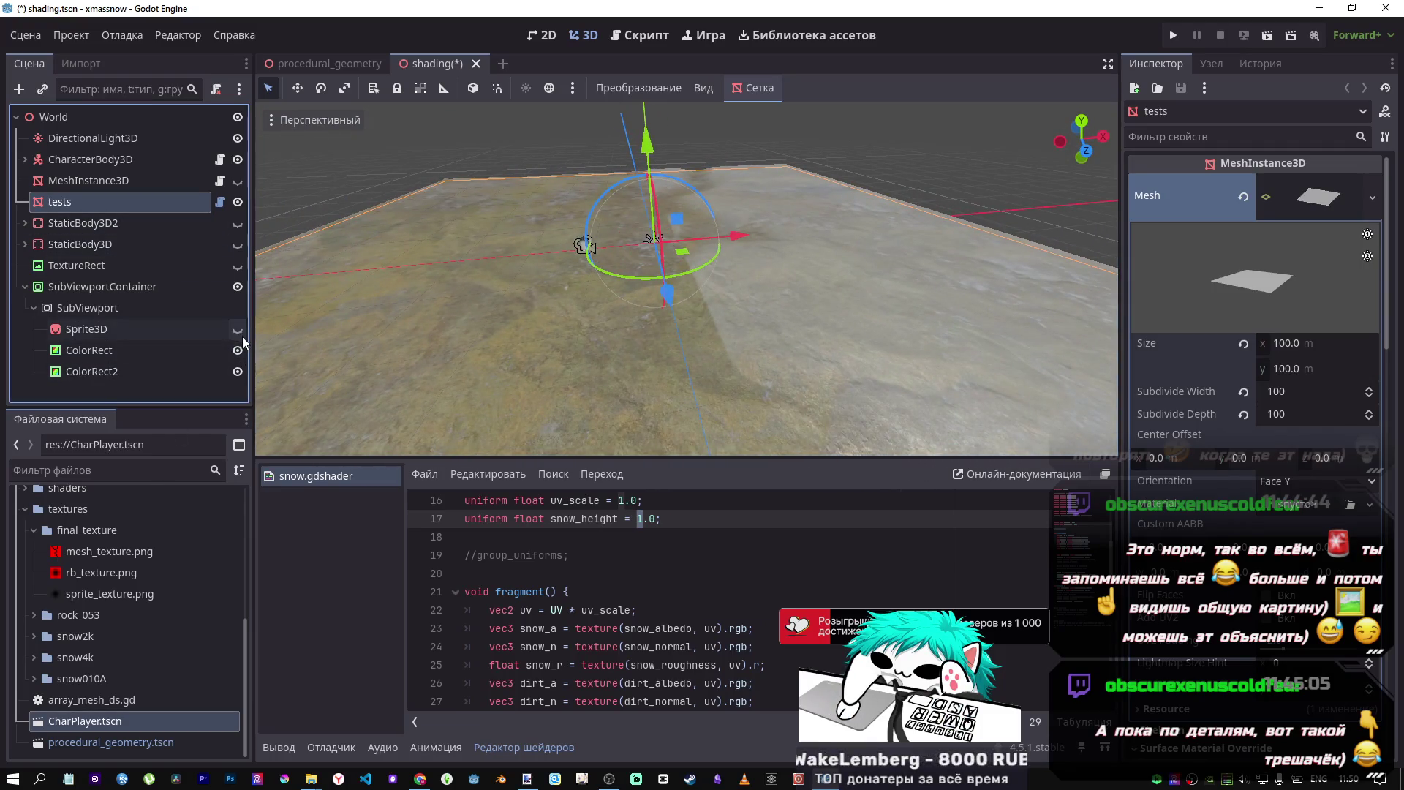
scroll(618, 277, "down", 5)
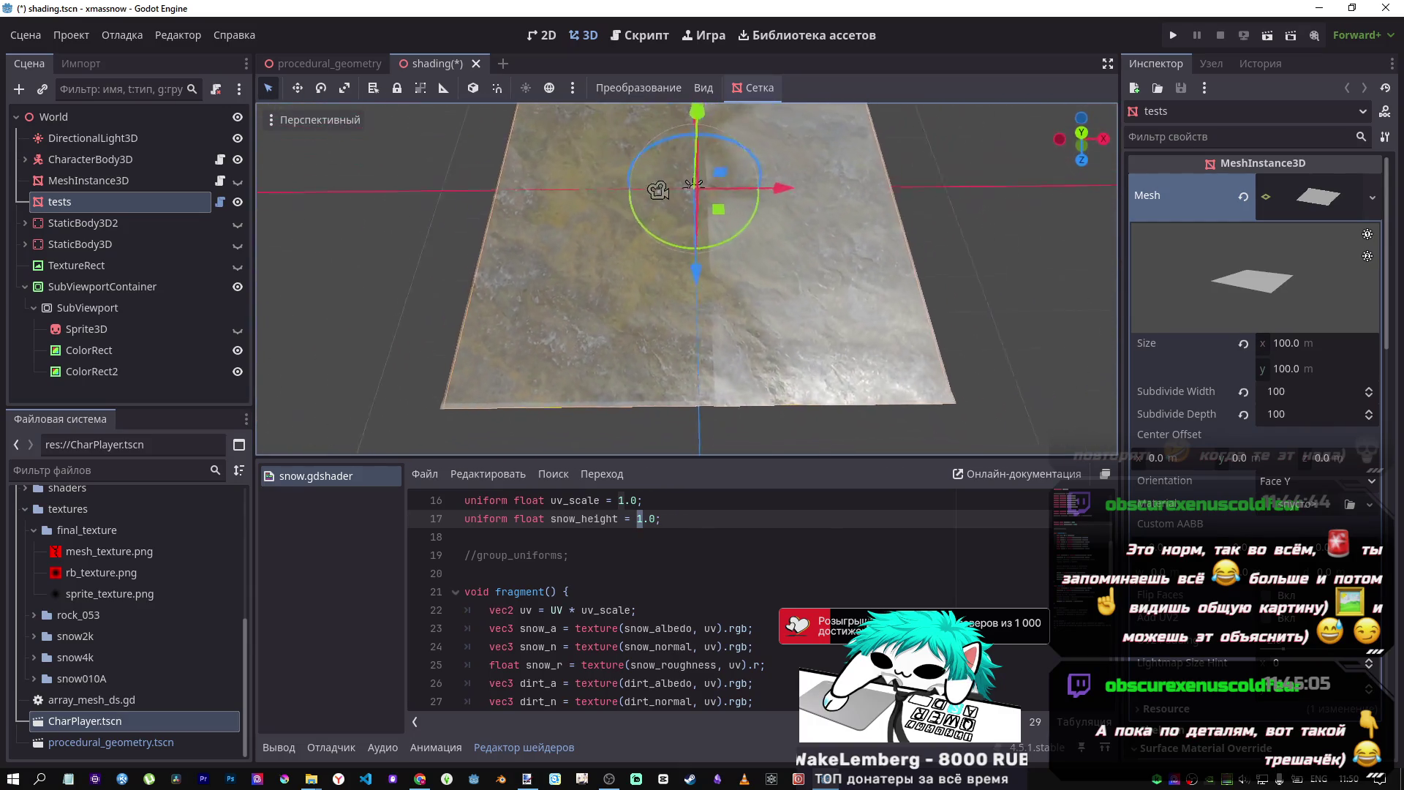
scroll(630, 263, "up", 2)
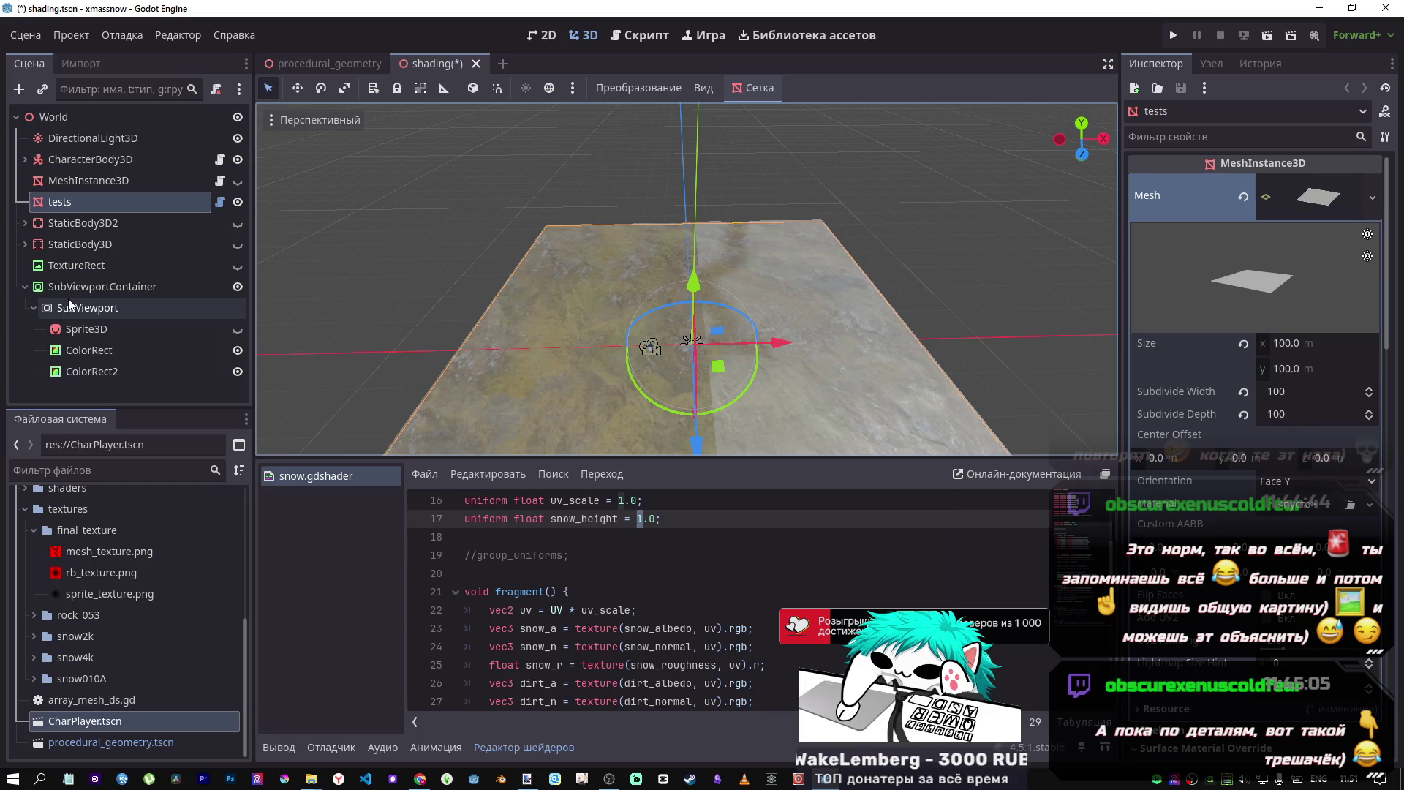
- Select ColorRect to view the black rectangle in 2D, undoing an accidental container move
left_click(80, 351)
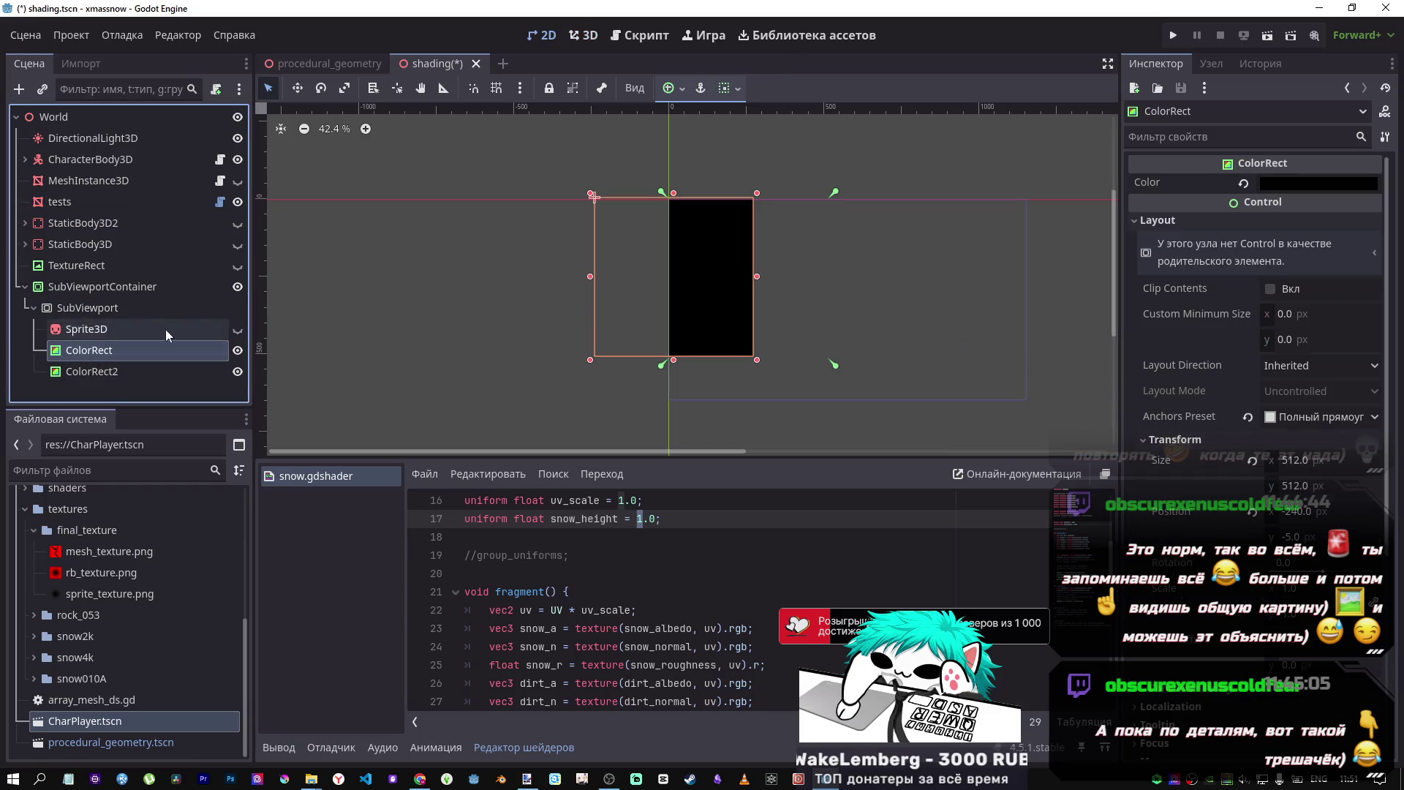
left_click(721, 273)
left_click(194, 368)
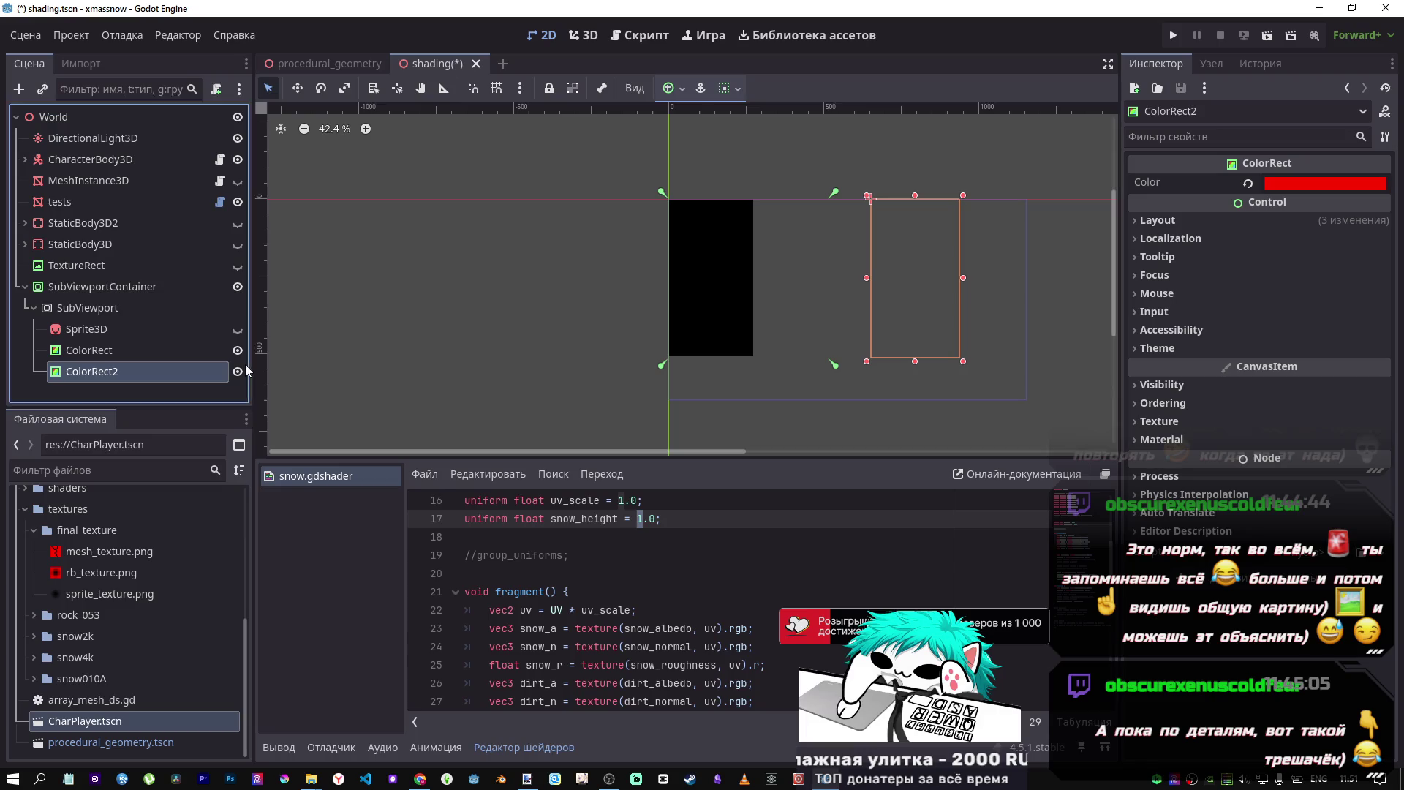
left_click_drag(918, 307, 537, 270)
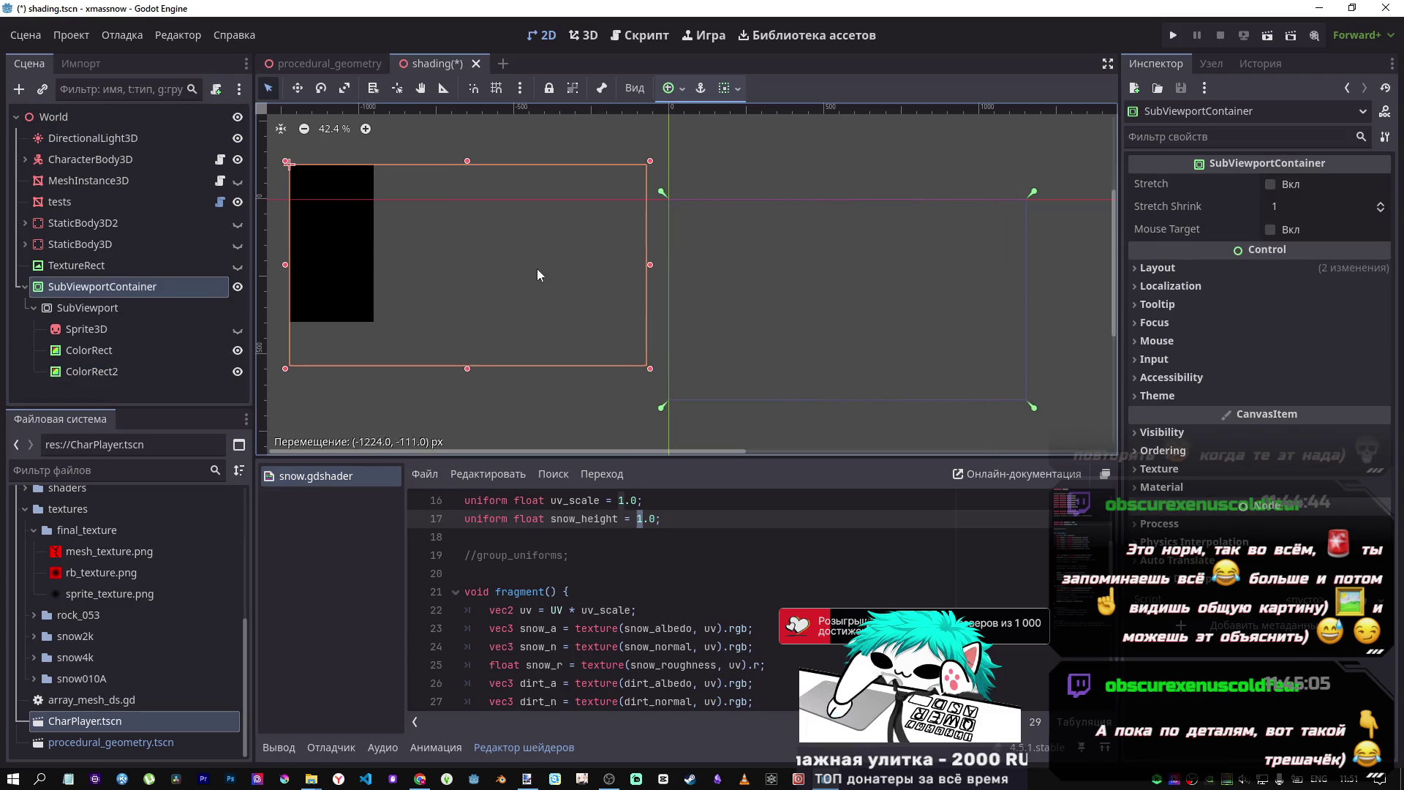
key("ctrl+z")
- Drag ColorRect2 left against the black ColorRect with the Move tool, save, and return to 3D
left_click(129, 354)
left_click(127, 372)
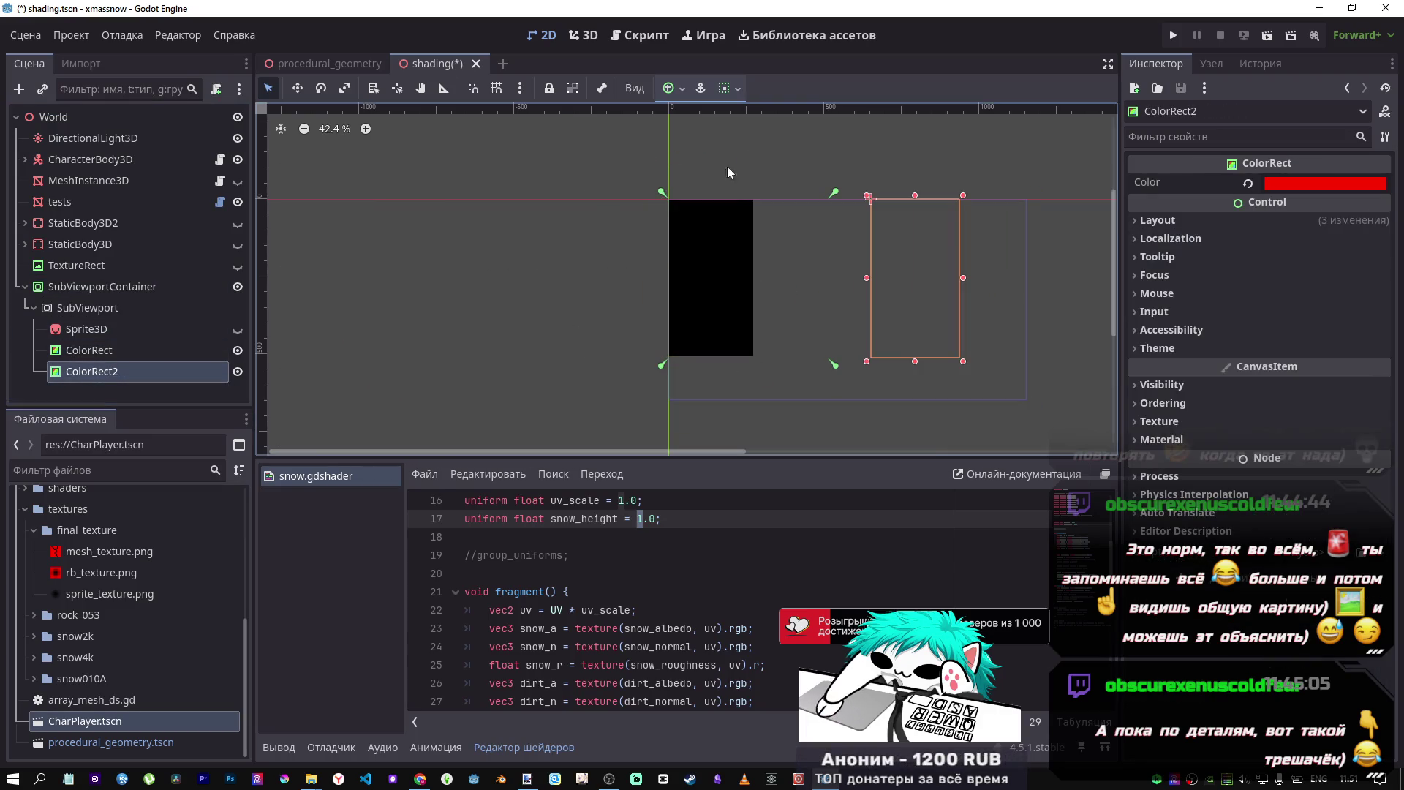
left_click(297, 88)
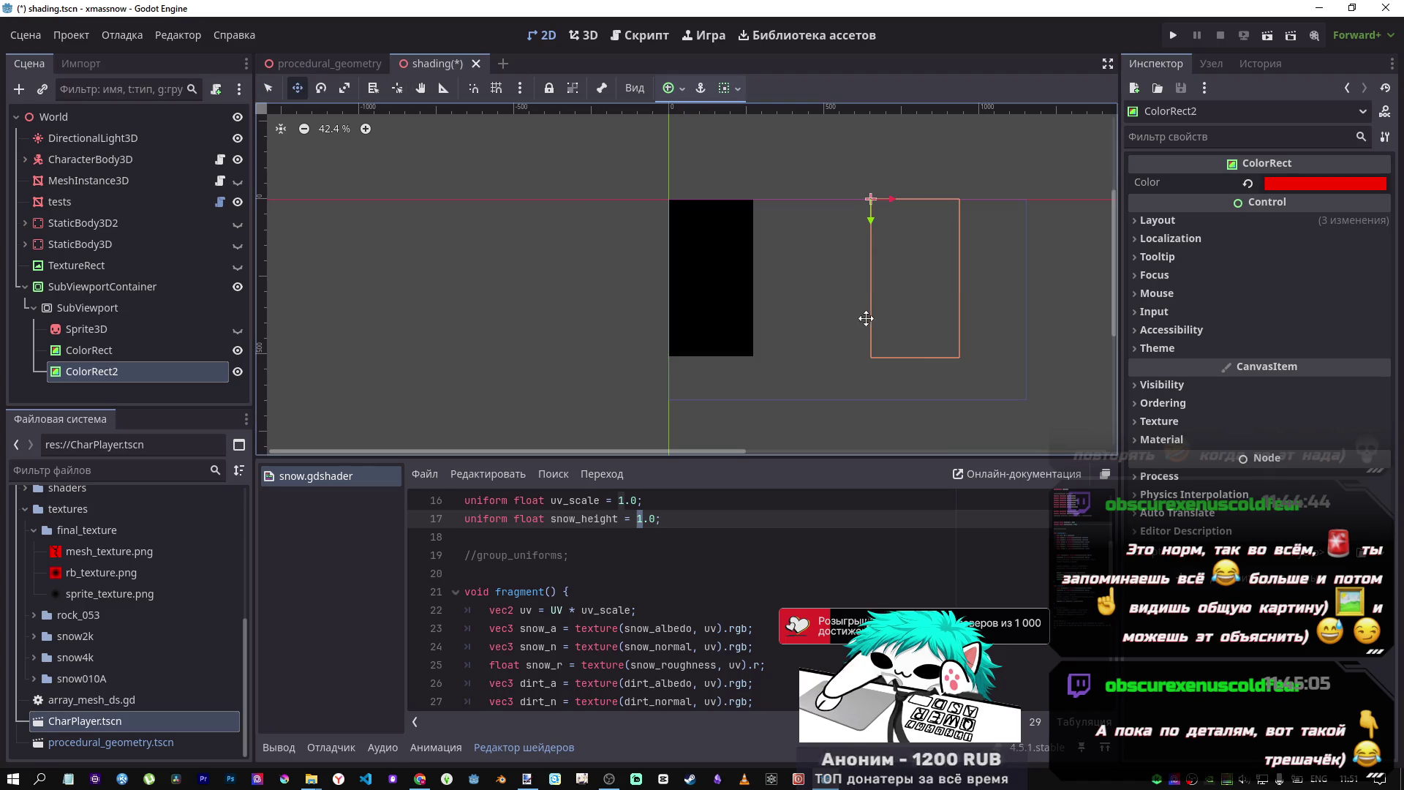
left_click_drag(895, 288, 763, 288)
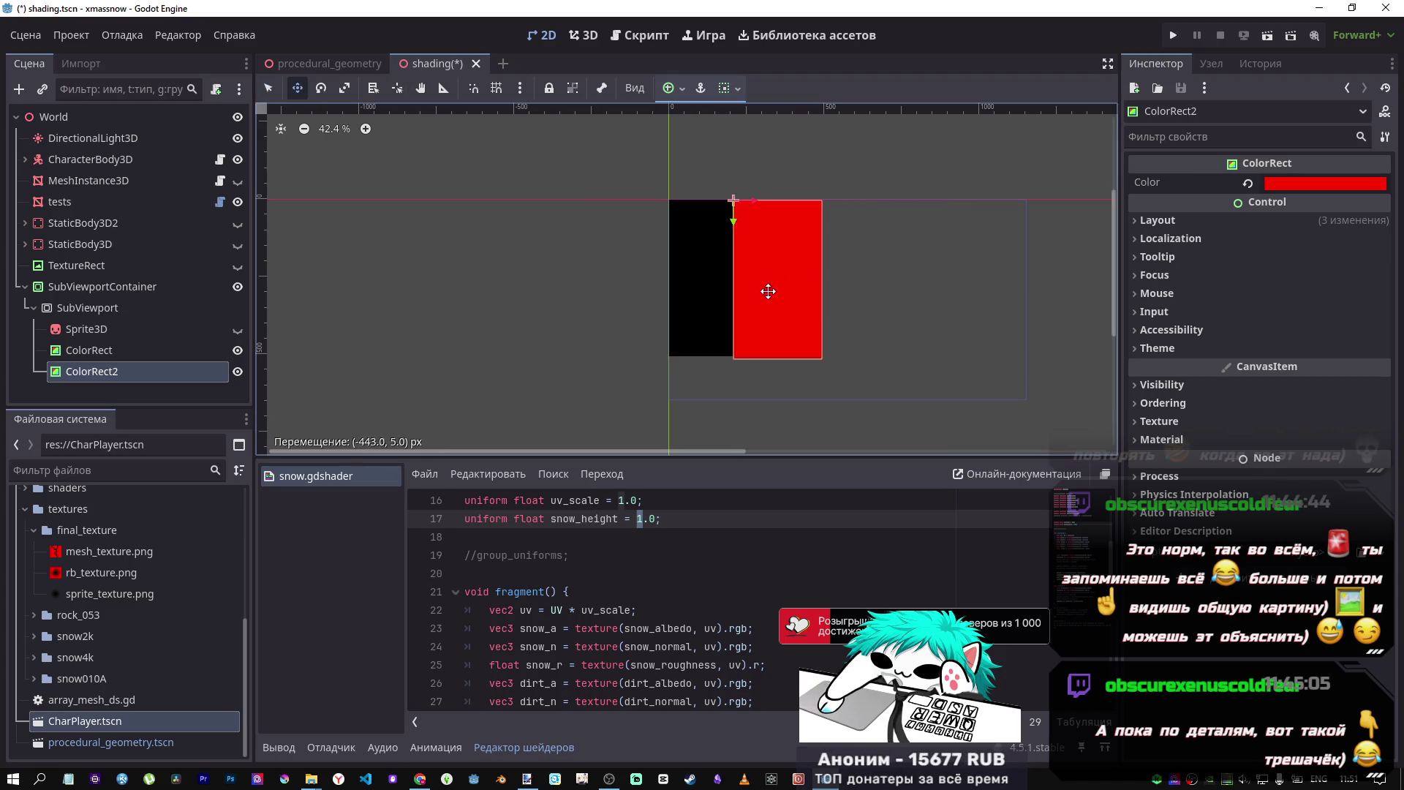
key("ctrl+s")
left_click(596, 37)
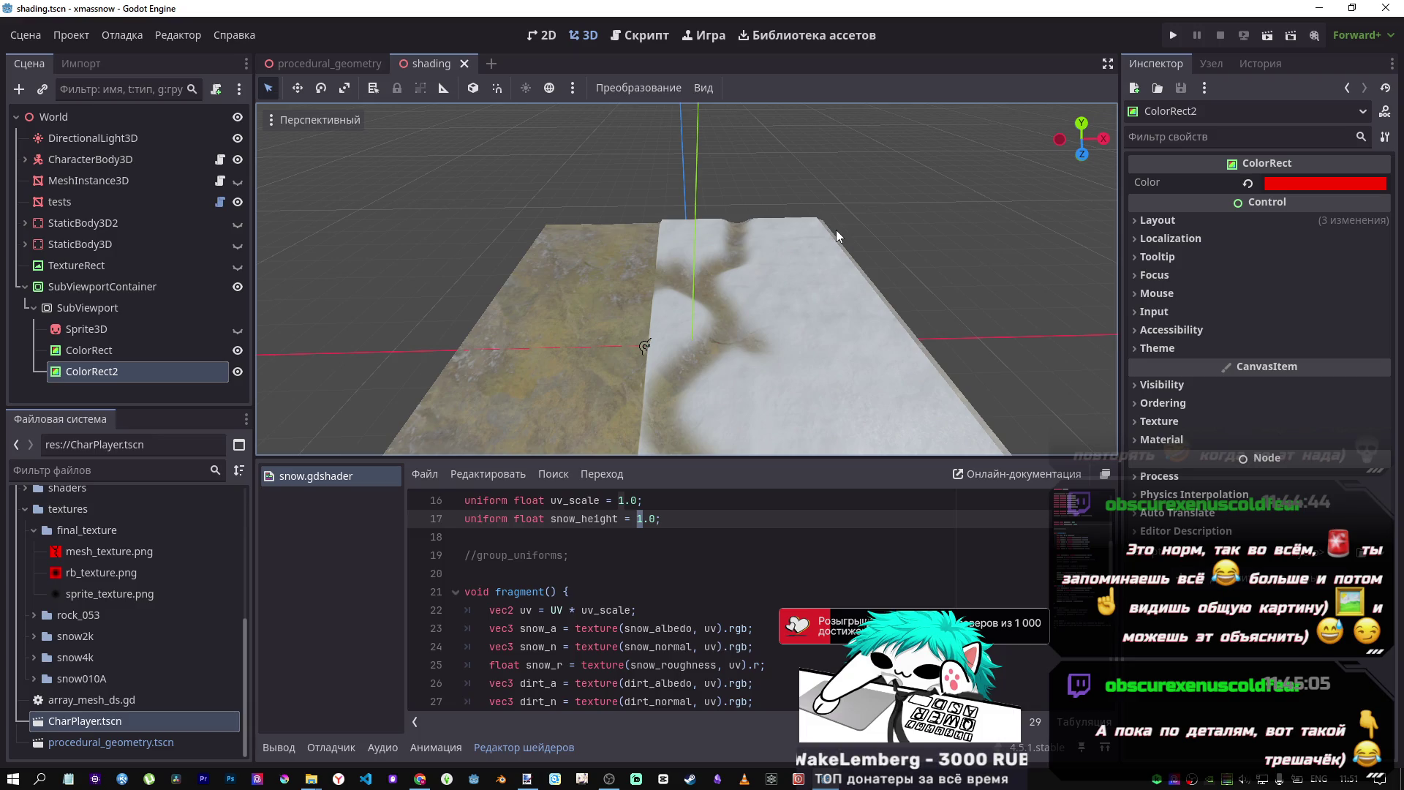
- Hide ColorRect and ColorRect2 in the Scene dock and make the Sprite3D visible again
left_click_drag(836, 230, 760, 252)
left_click_drag(756, 197, 643, 292)
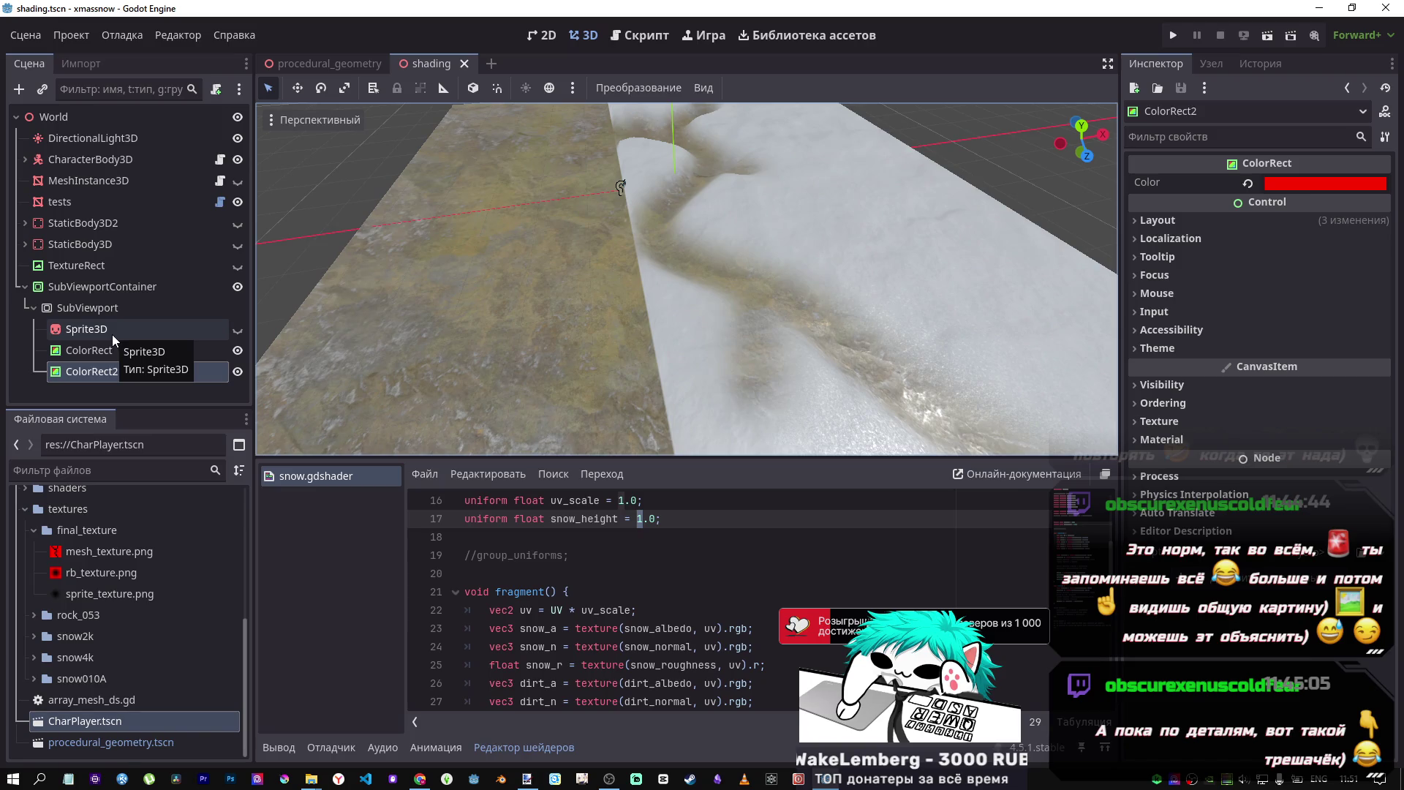
left_click(237, 350)
left_click(238, 372)
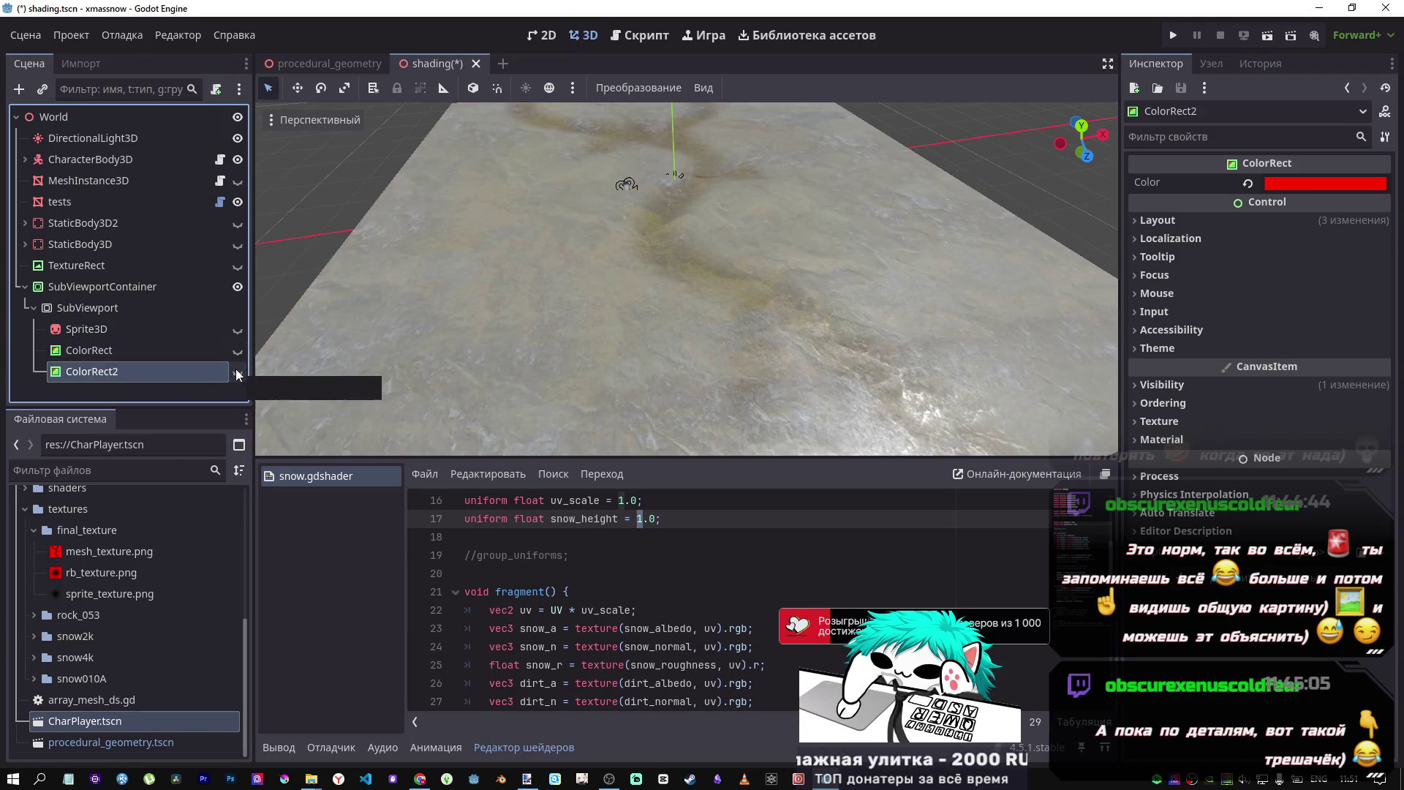
scroll(713, 335, "down", 5)
scroll(586, 336, "up", 5)
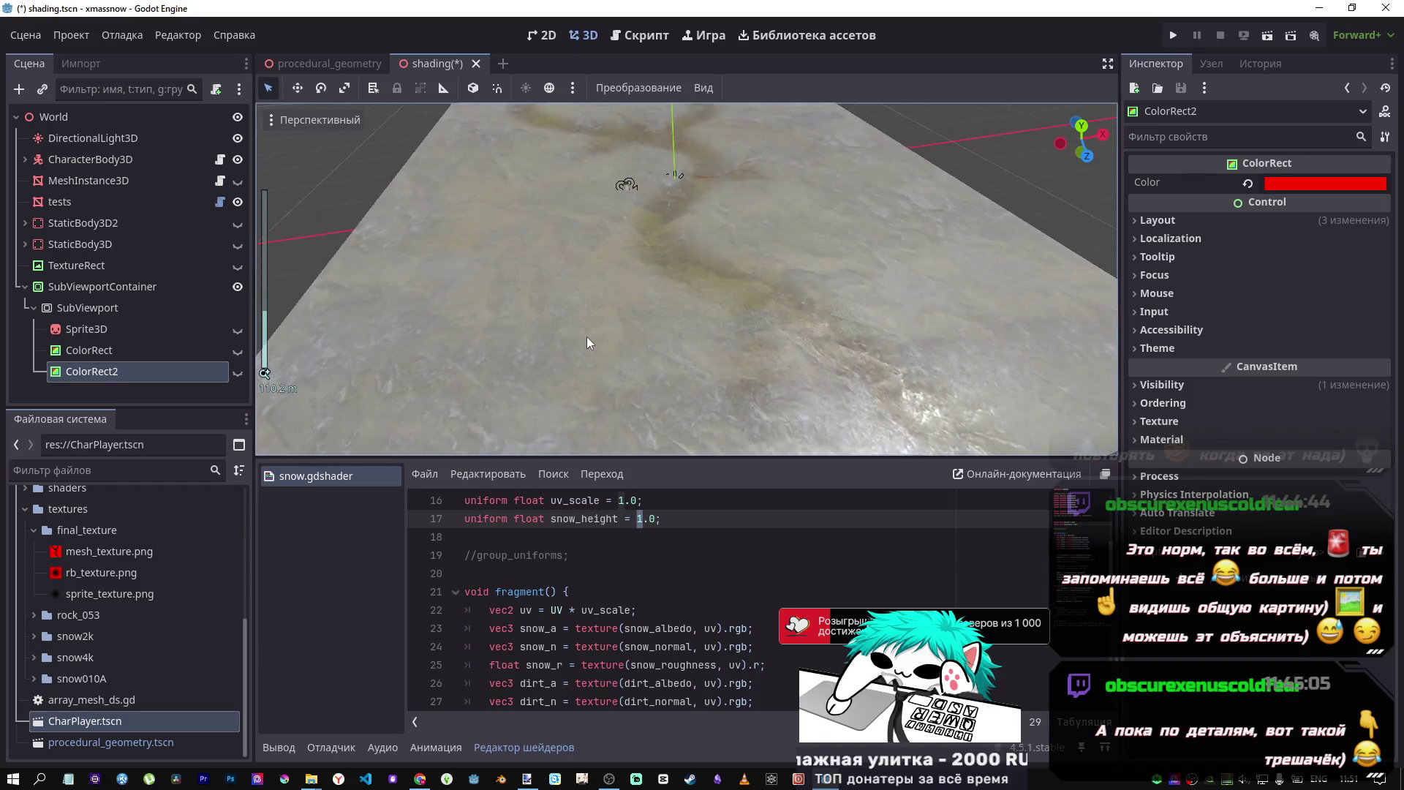
scroll(582, 330, "down", 4)
left_click(237, 329)
- Show the Sprite3D and drag it along X to the terrain's left side
left_click(173, 331)
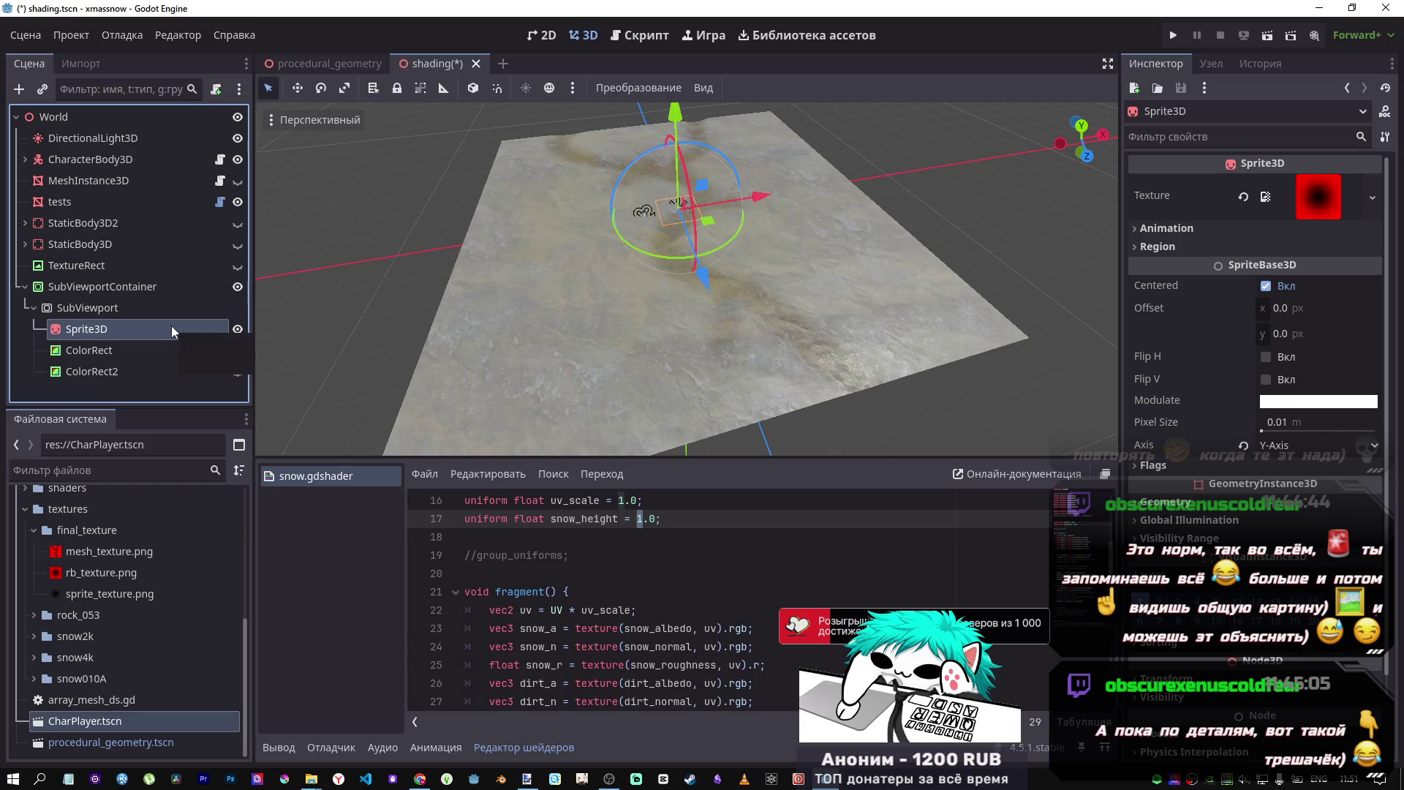
left_click(151, 343)
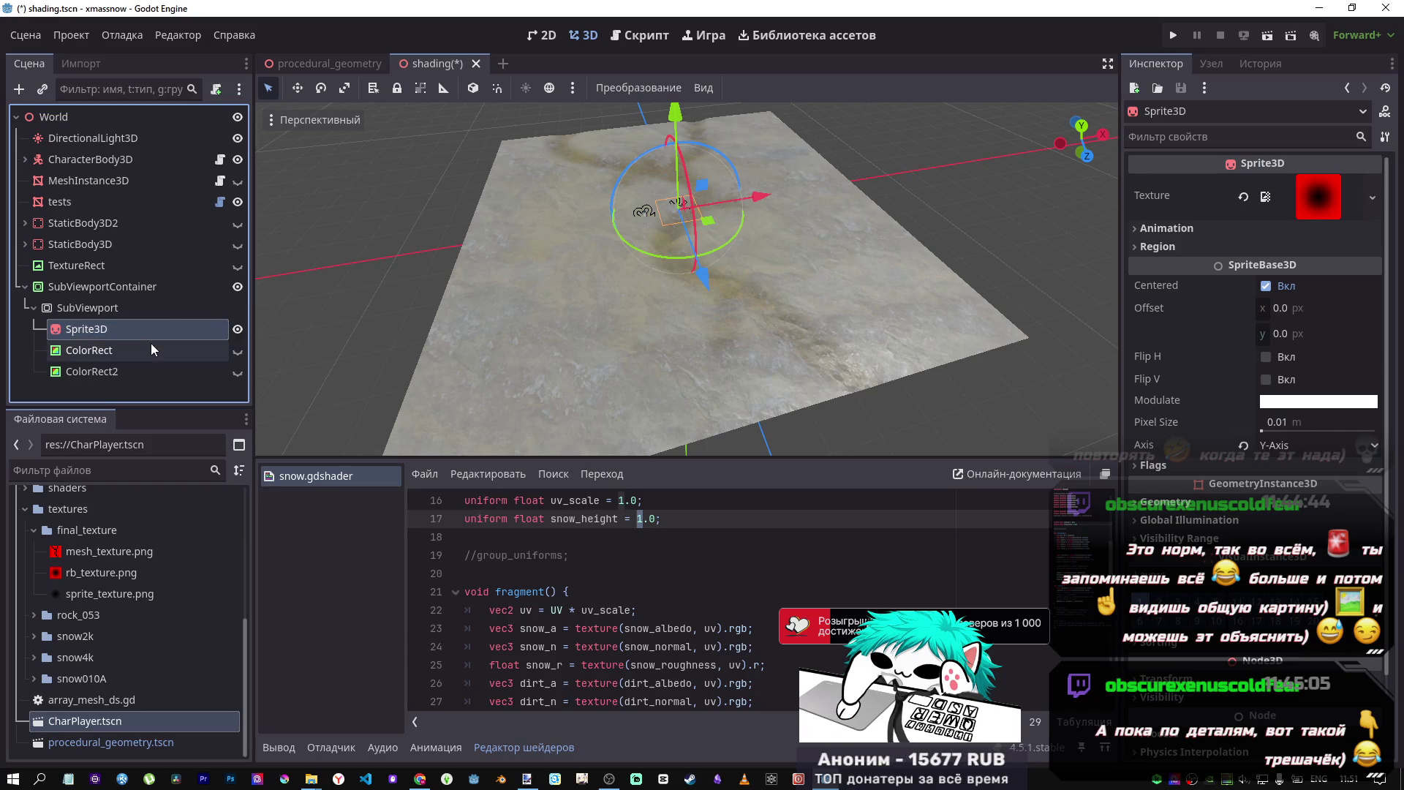
left_click(149, 329)
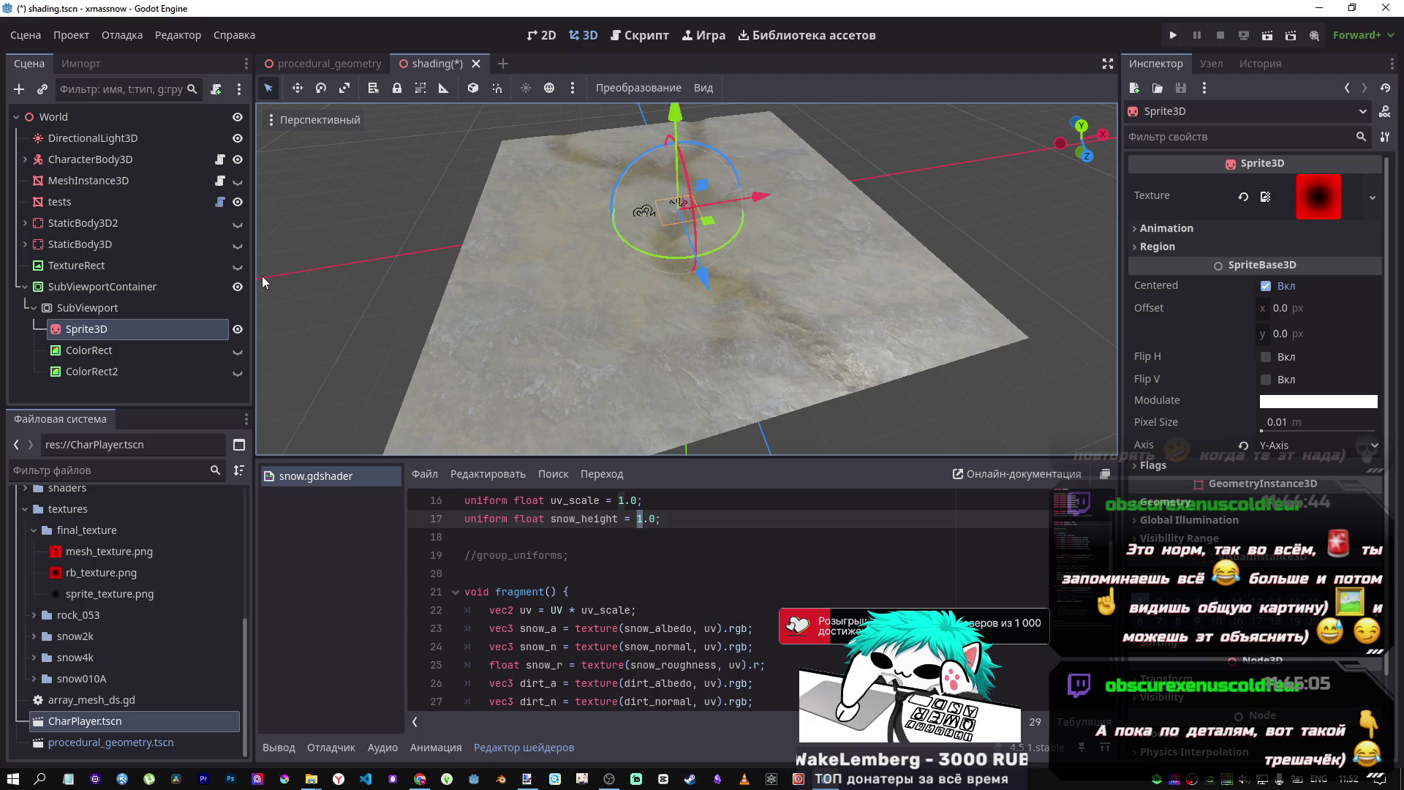
left_click_drag(771, 200, 564, 223)
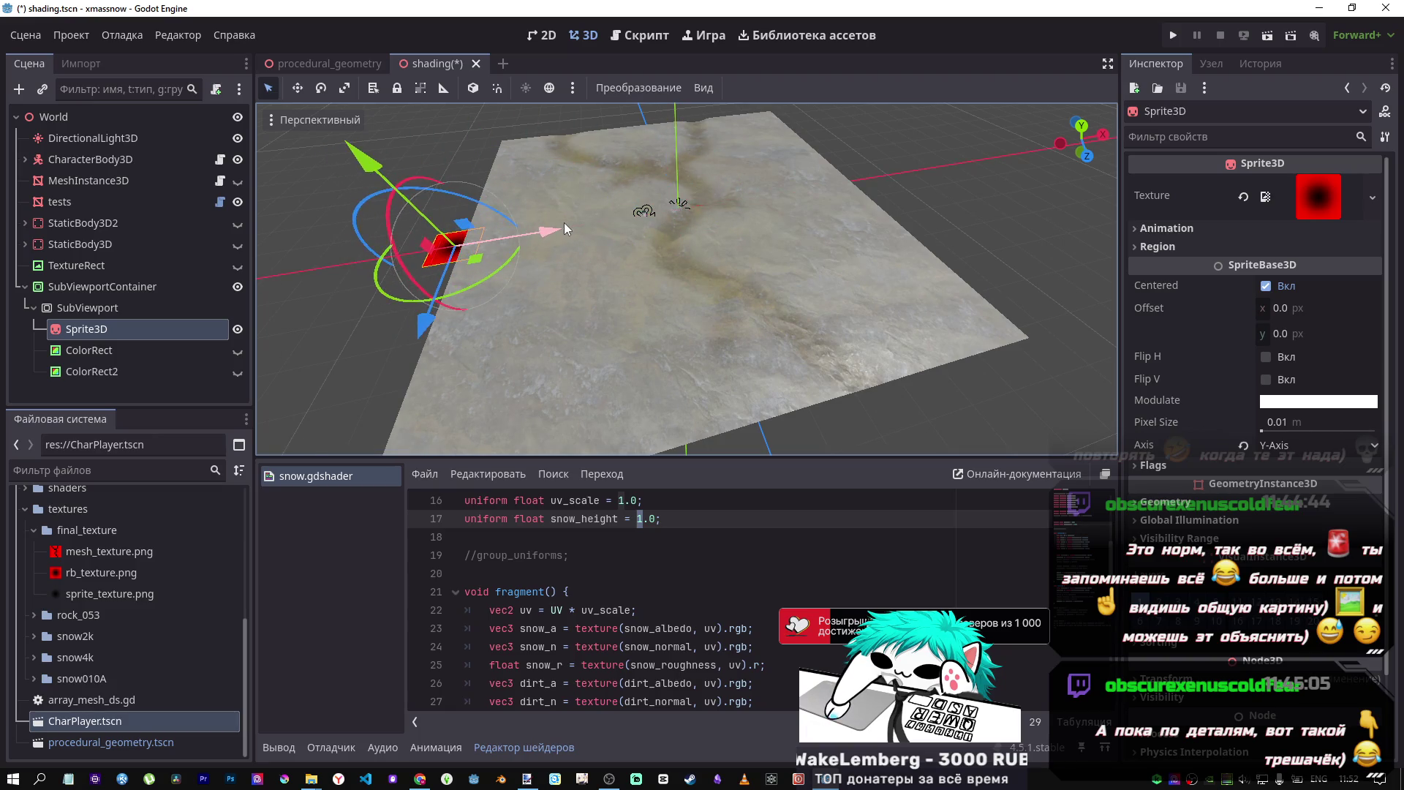
scroll(477, 249, "up", 3)
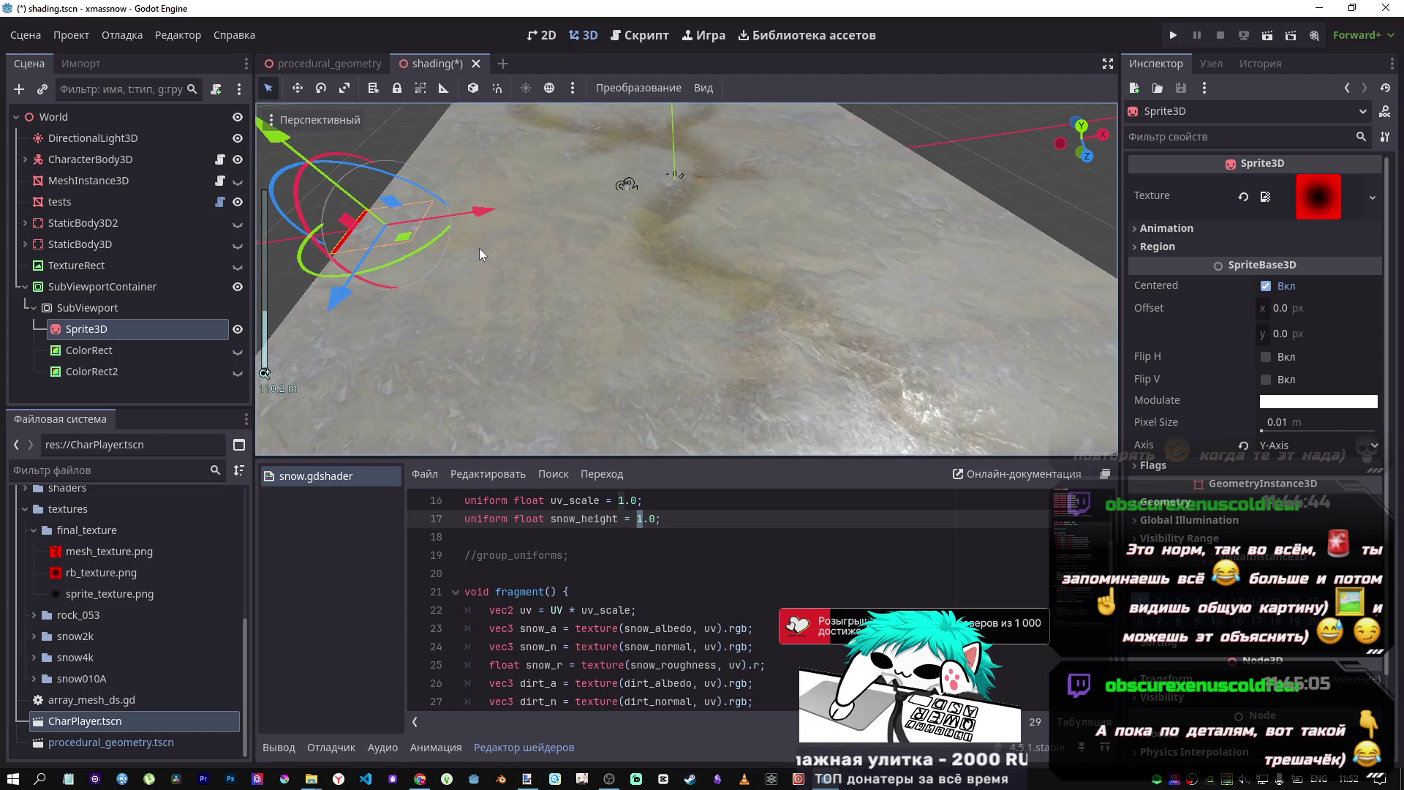
scroll(477, 249, "down", 3)
scroll(650, 269, "down", 1)
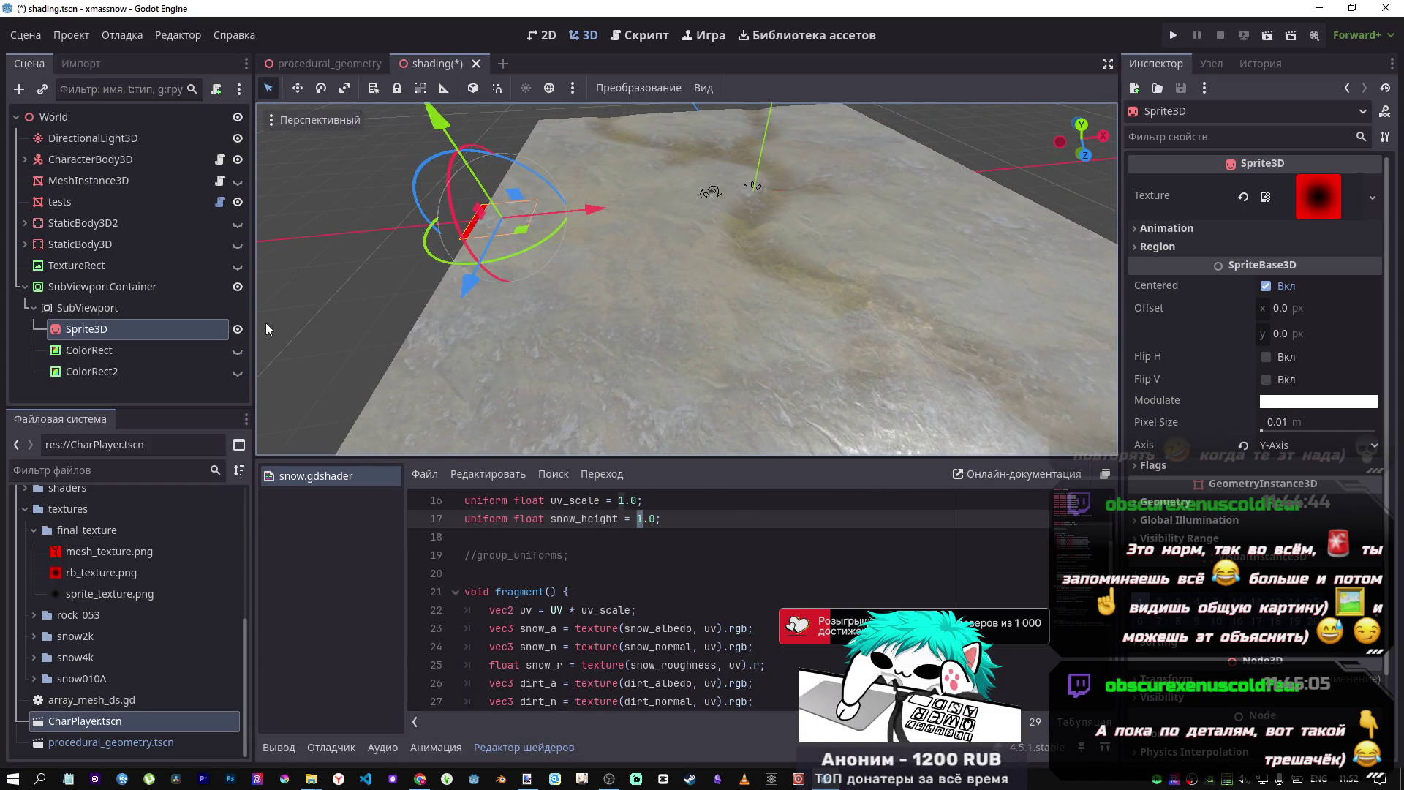
scroll(703, 306, "up", 5)
scroll(703, 306, "down", 5)
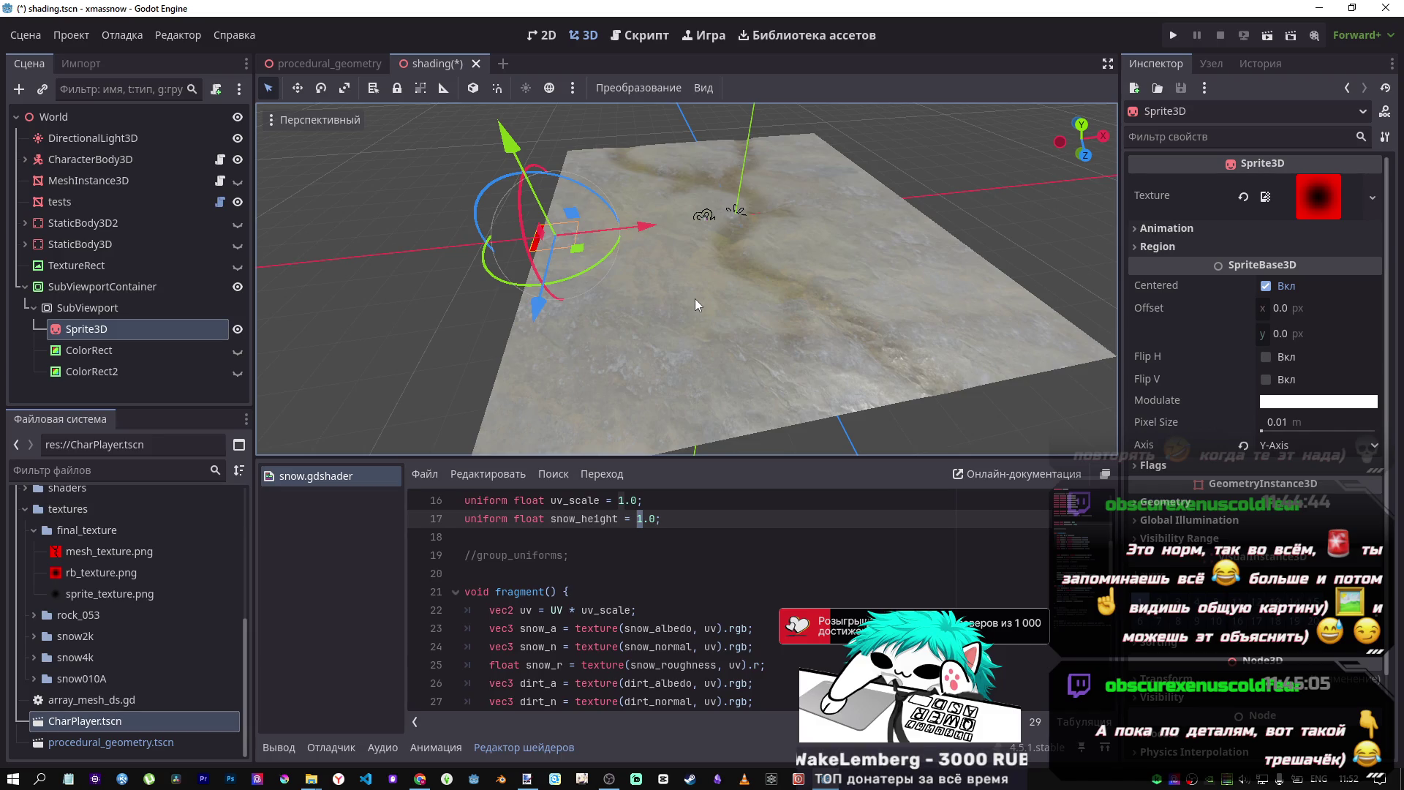
- Turn ColorRect2 visible, select it, then hide it again to compare the mask
left_click(236, 357)
left_click(236, 373)
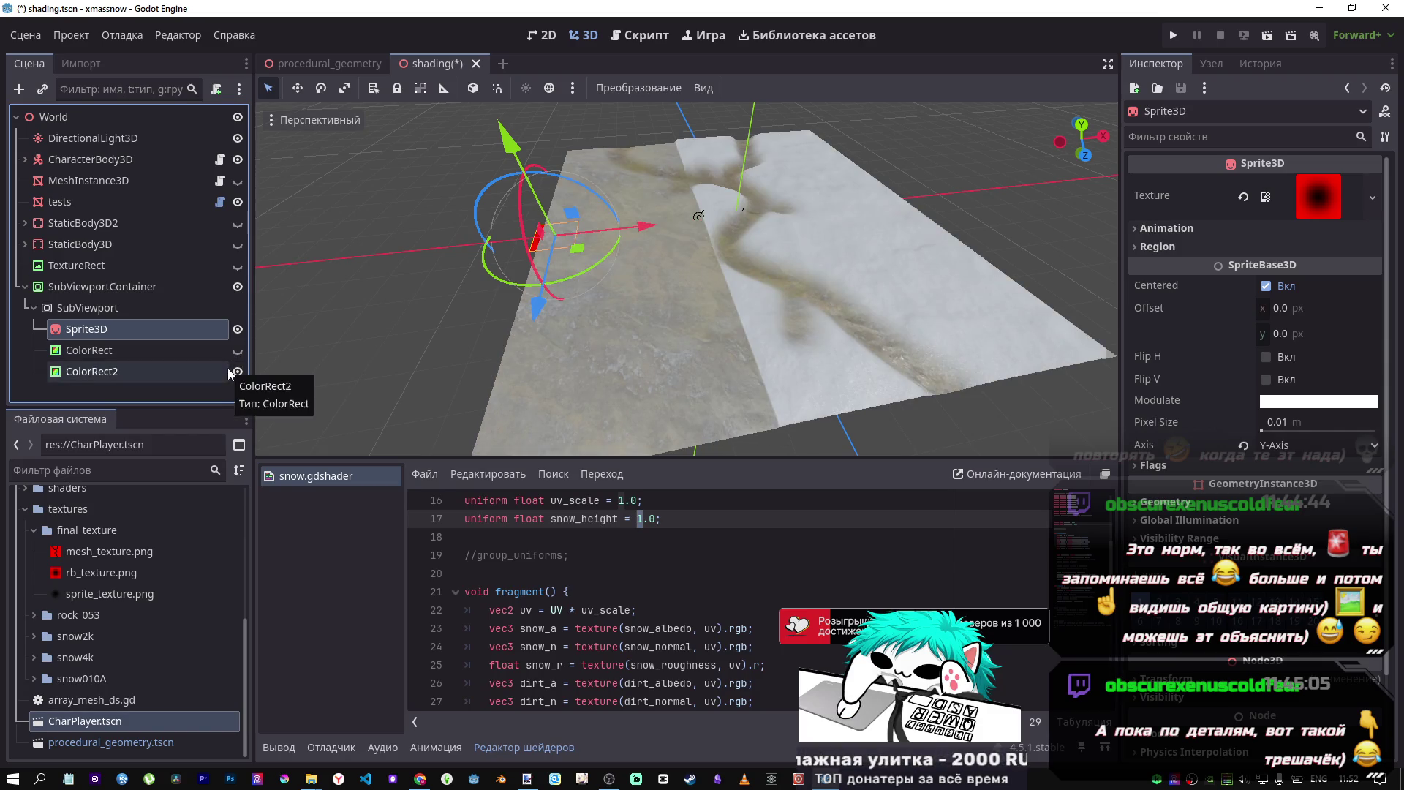
left_click(220, 372)
left_click(238, 372)
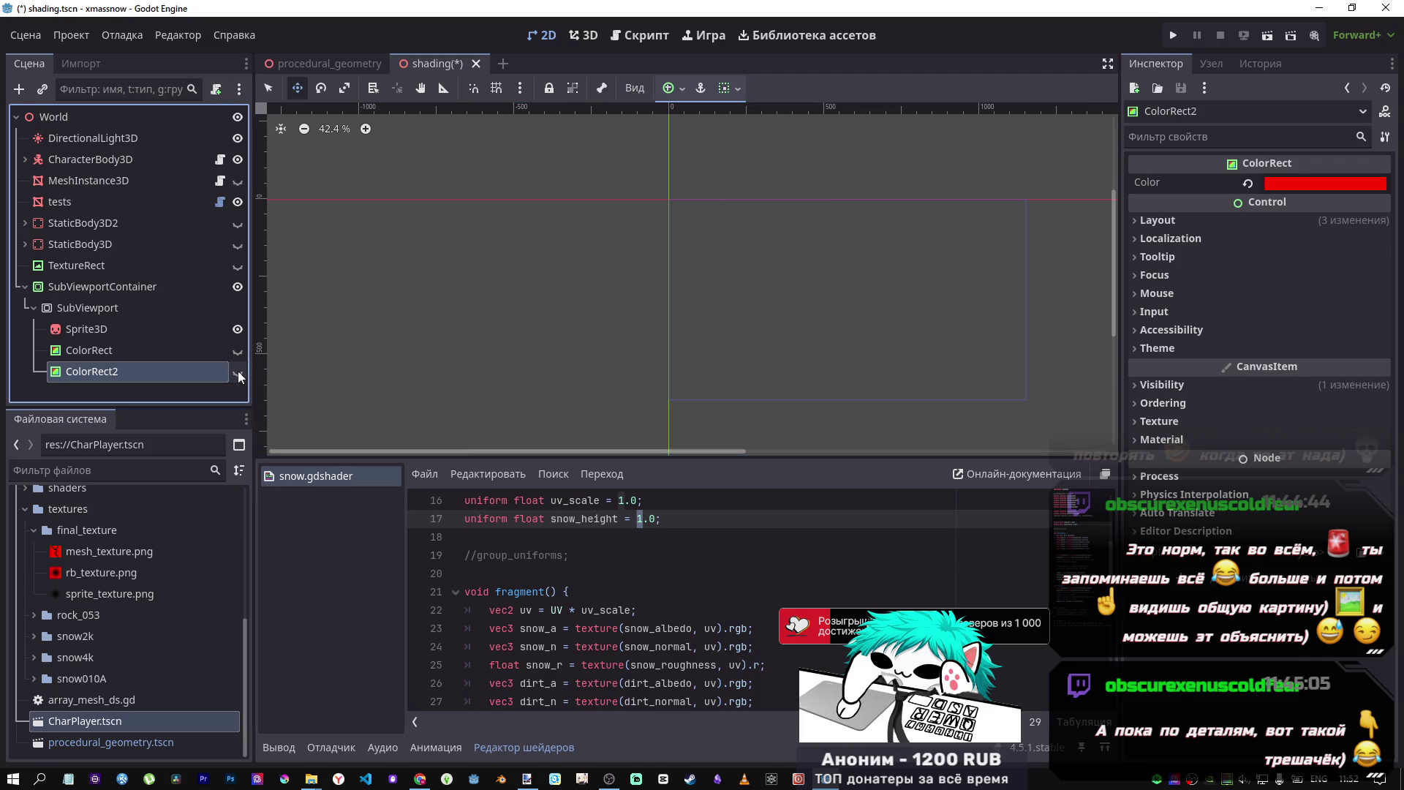
- Show ColorRect2 again, orbit the half-snowy terrain in 3D, and select the Sprite3D
left_click(238, 373)
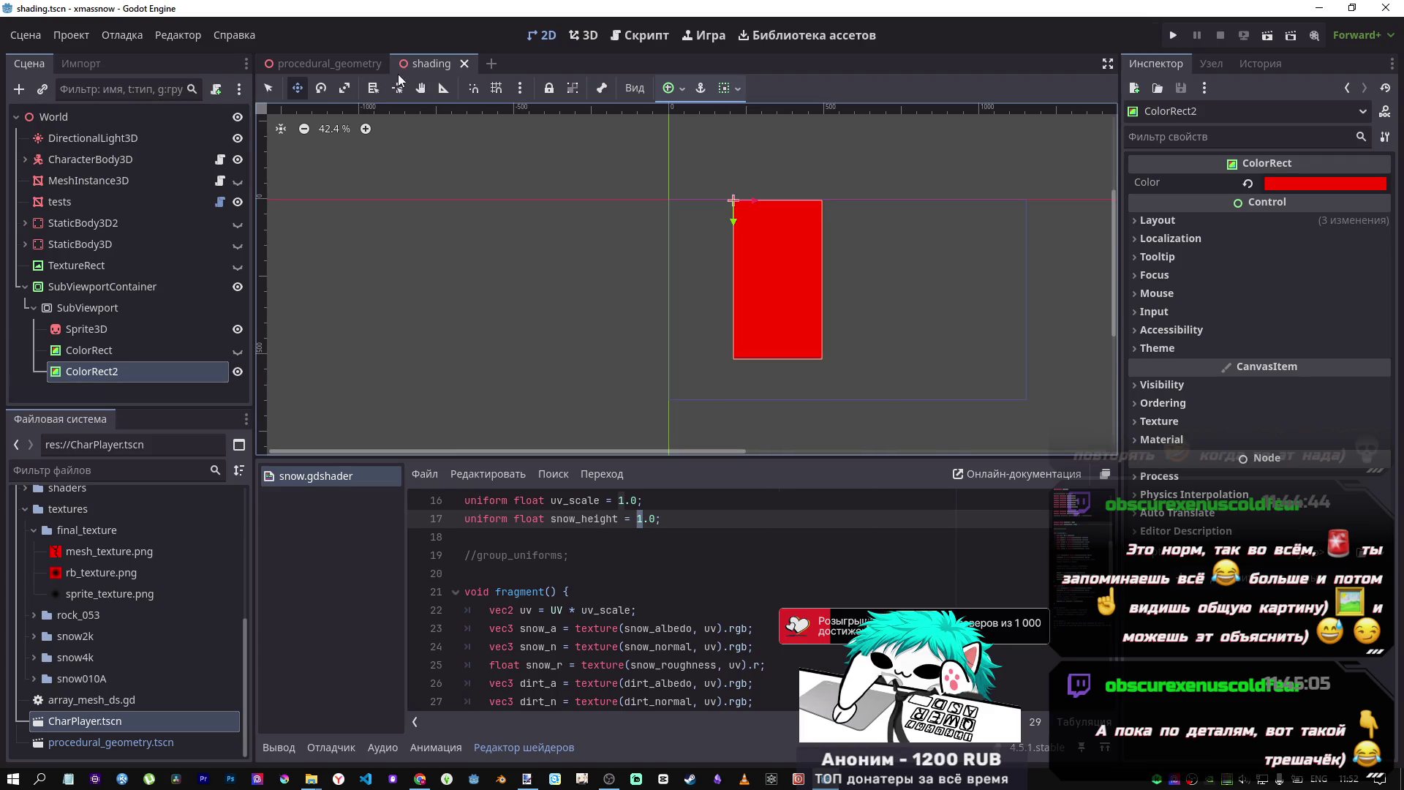
left_click(585, 37)
mouse_move(681, 207)
left_mouse_down()
mouse_move(656, 230)
mouse_move(651, 177)
mouse_move(682, 245)
mouse_move(709, 249)
left_mouse_up()
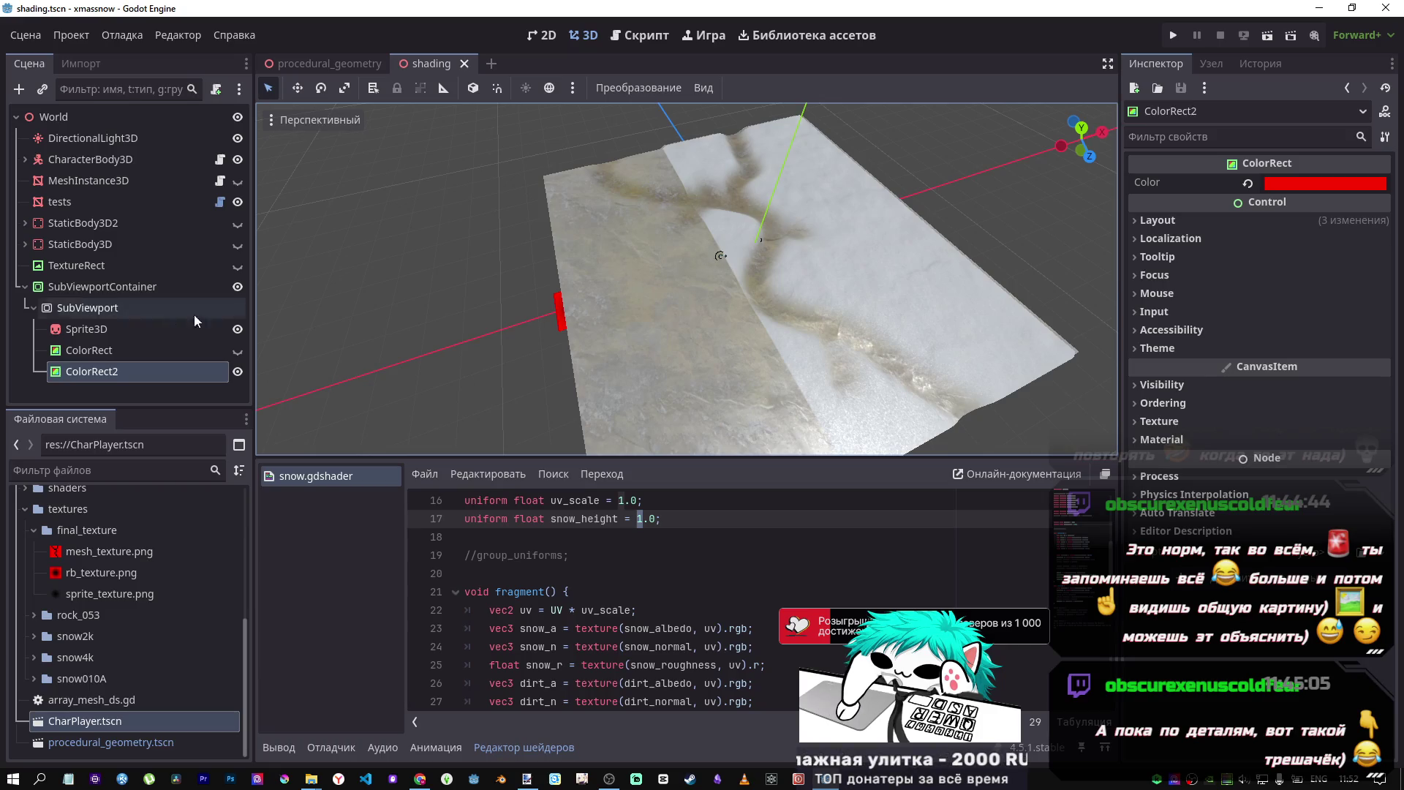
left_click(78, 331)
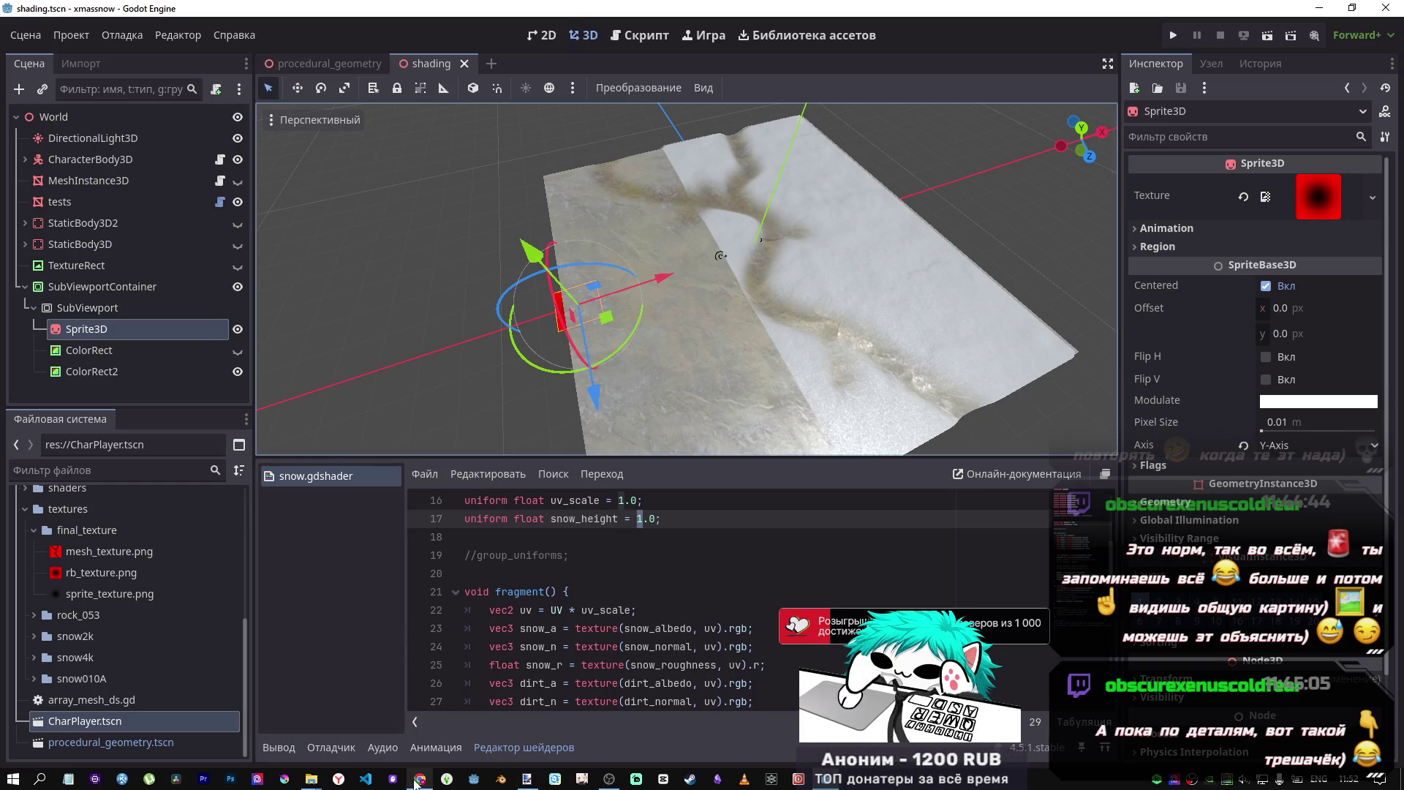
mouse_move(413, 761)
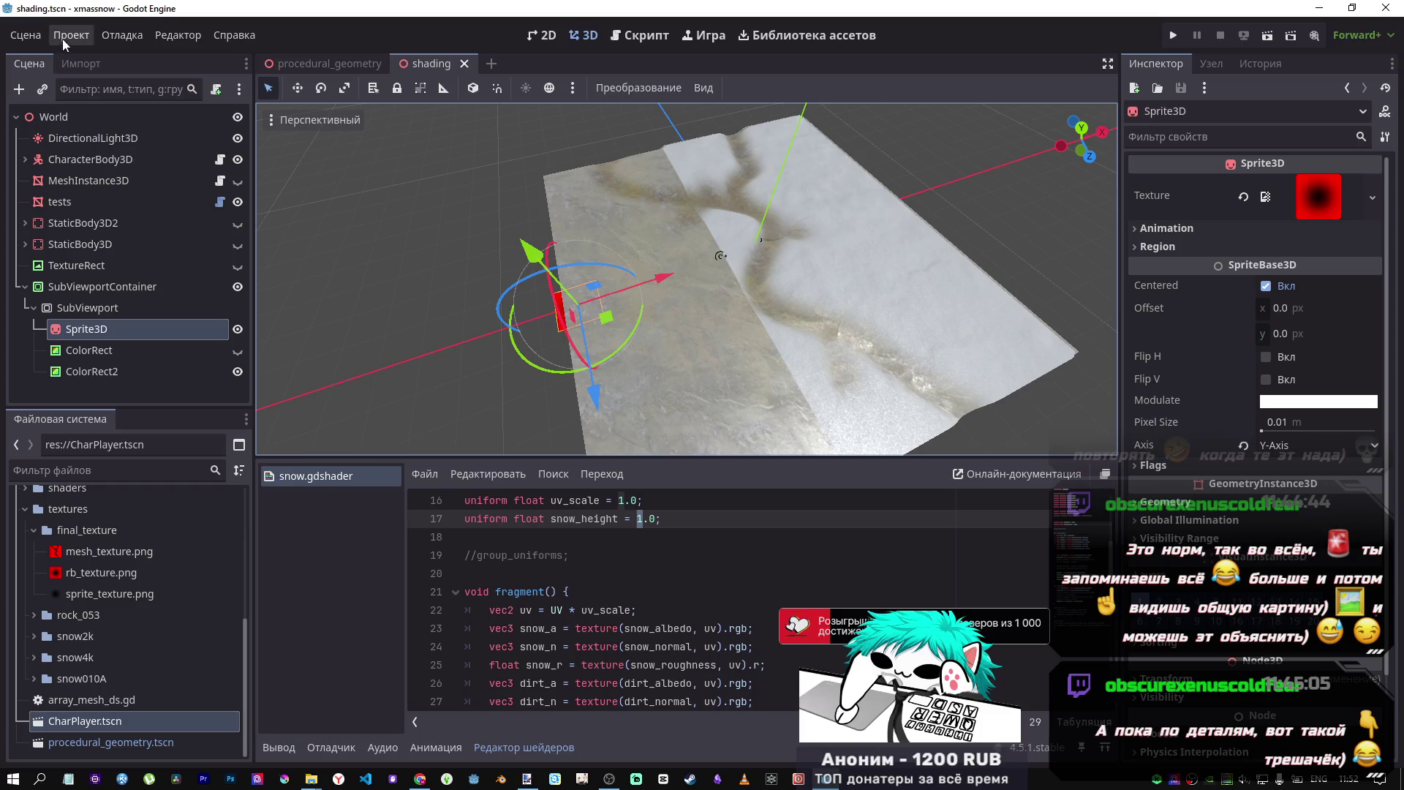
left_click(221, 202)
key("ctrl+k")
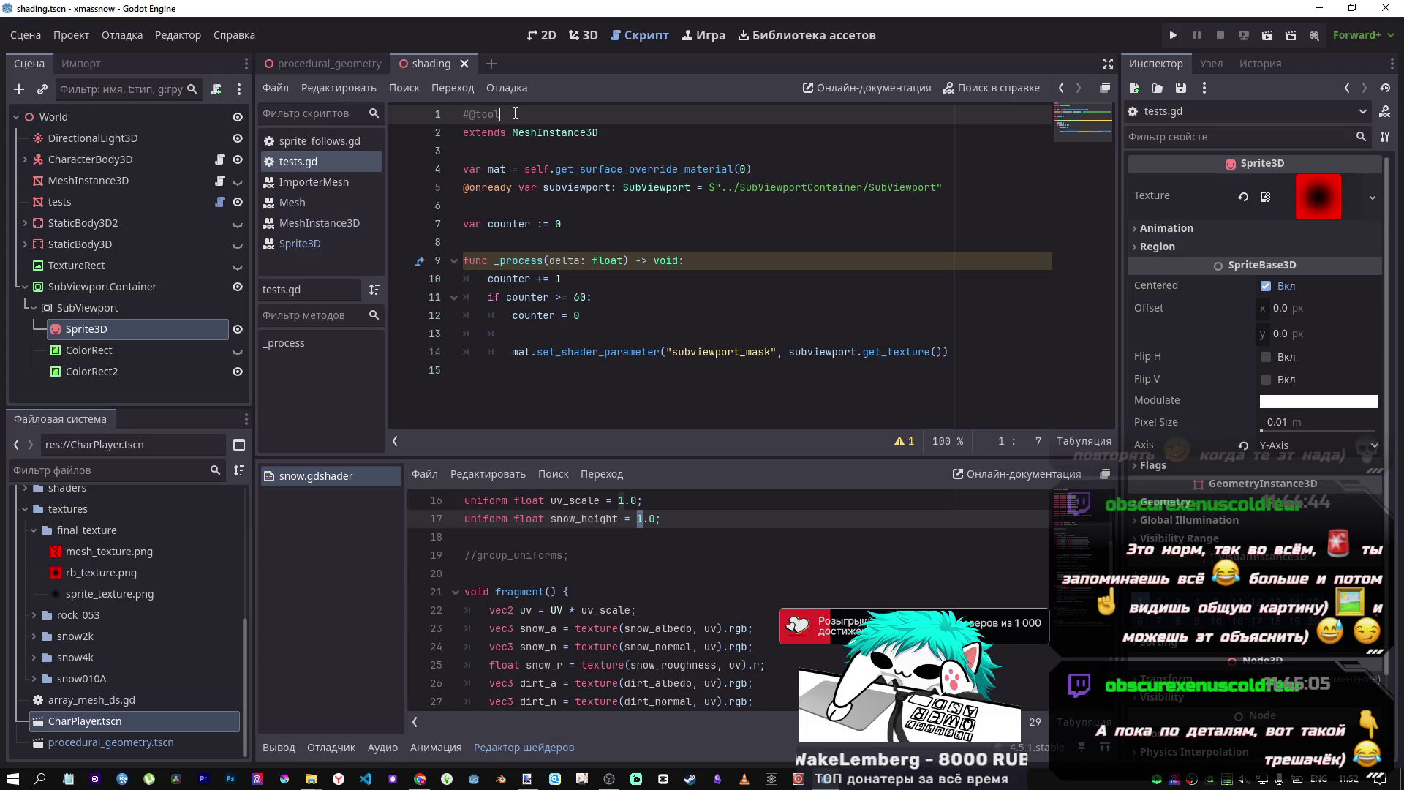
left_click(59, 40)
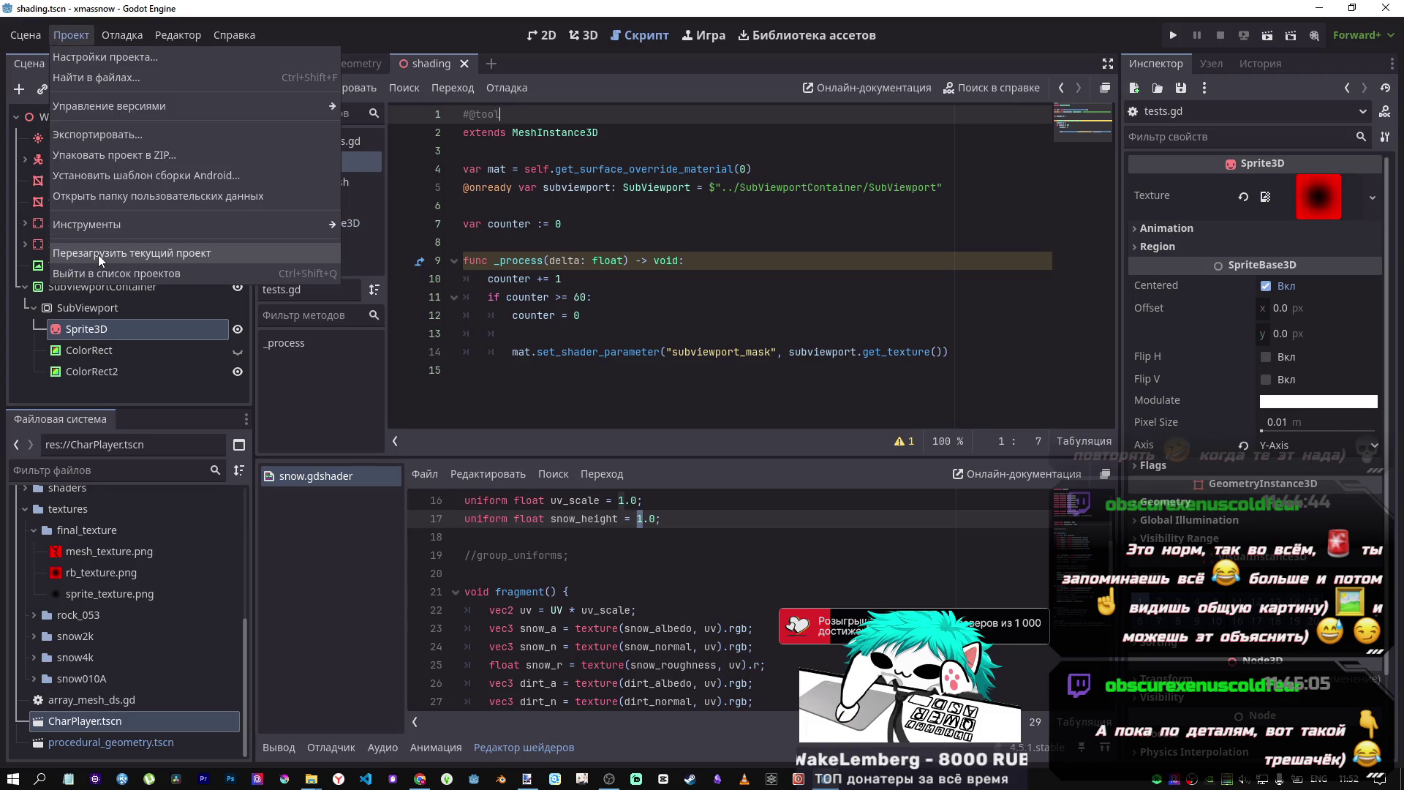
left_click(98, 253)
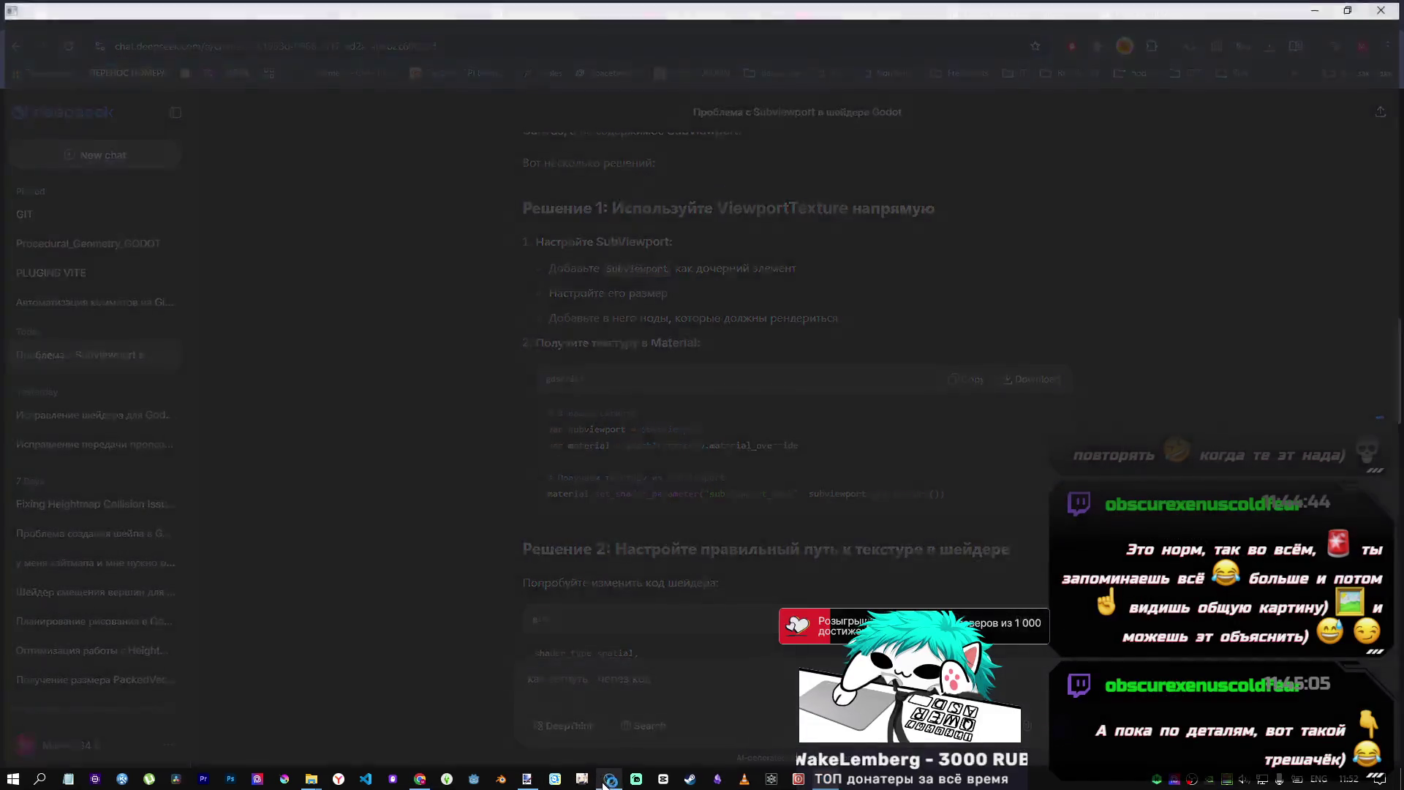
- Close the paint.net image without saving it
mouse_move(542, 781)
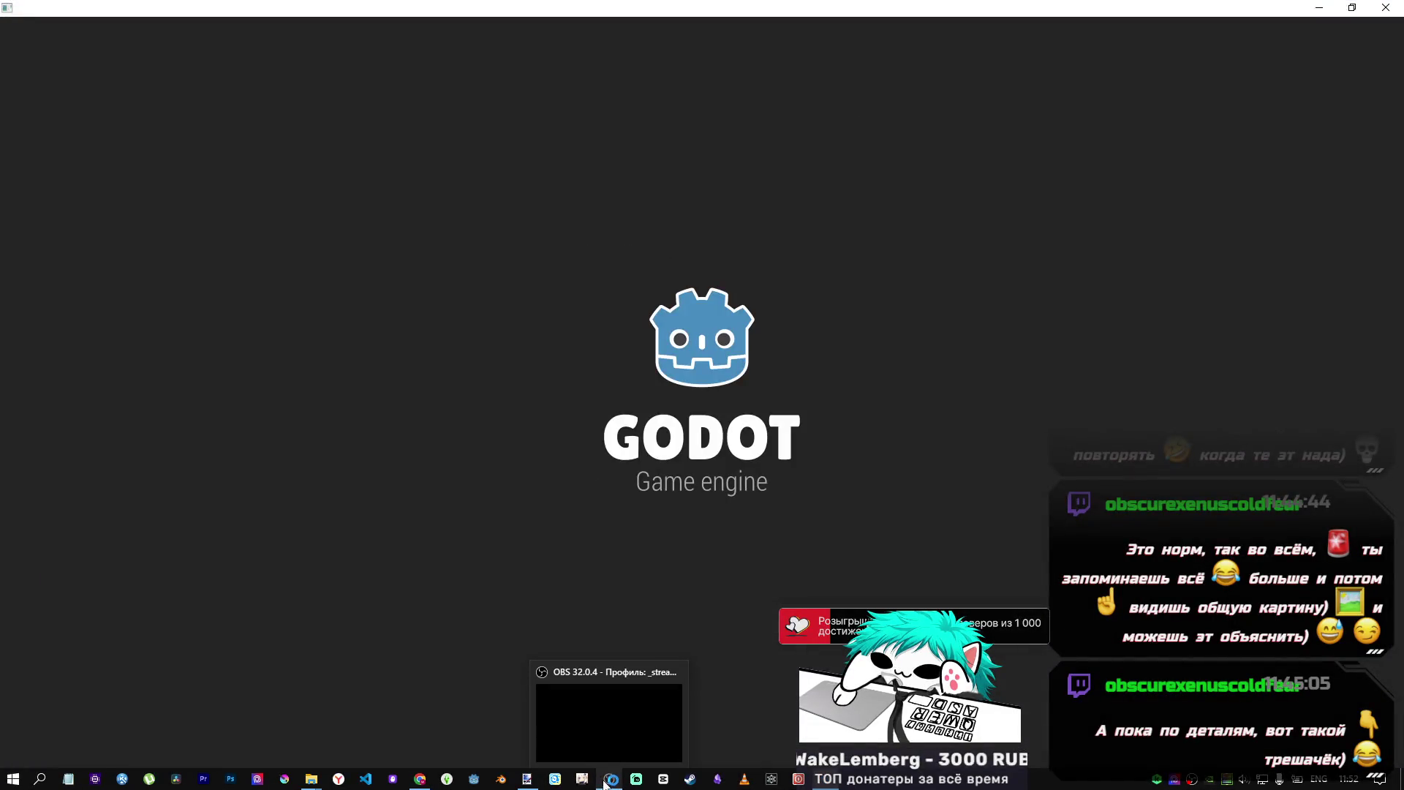
left_click(572, 674)
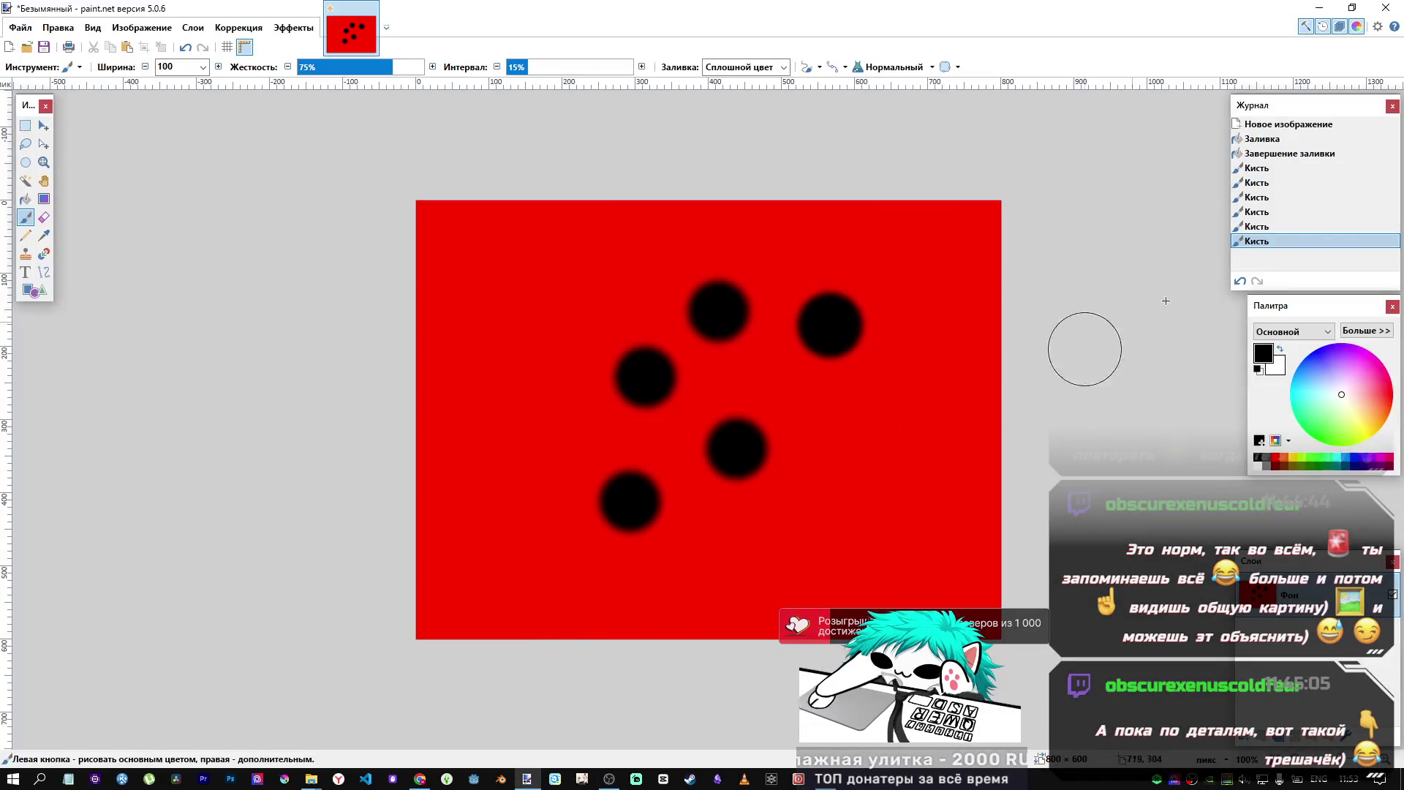
left_click(1380, 9)
left_click(718, 471)
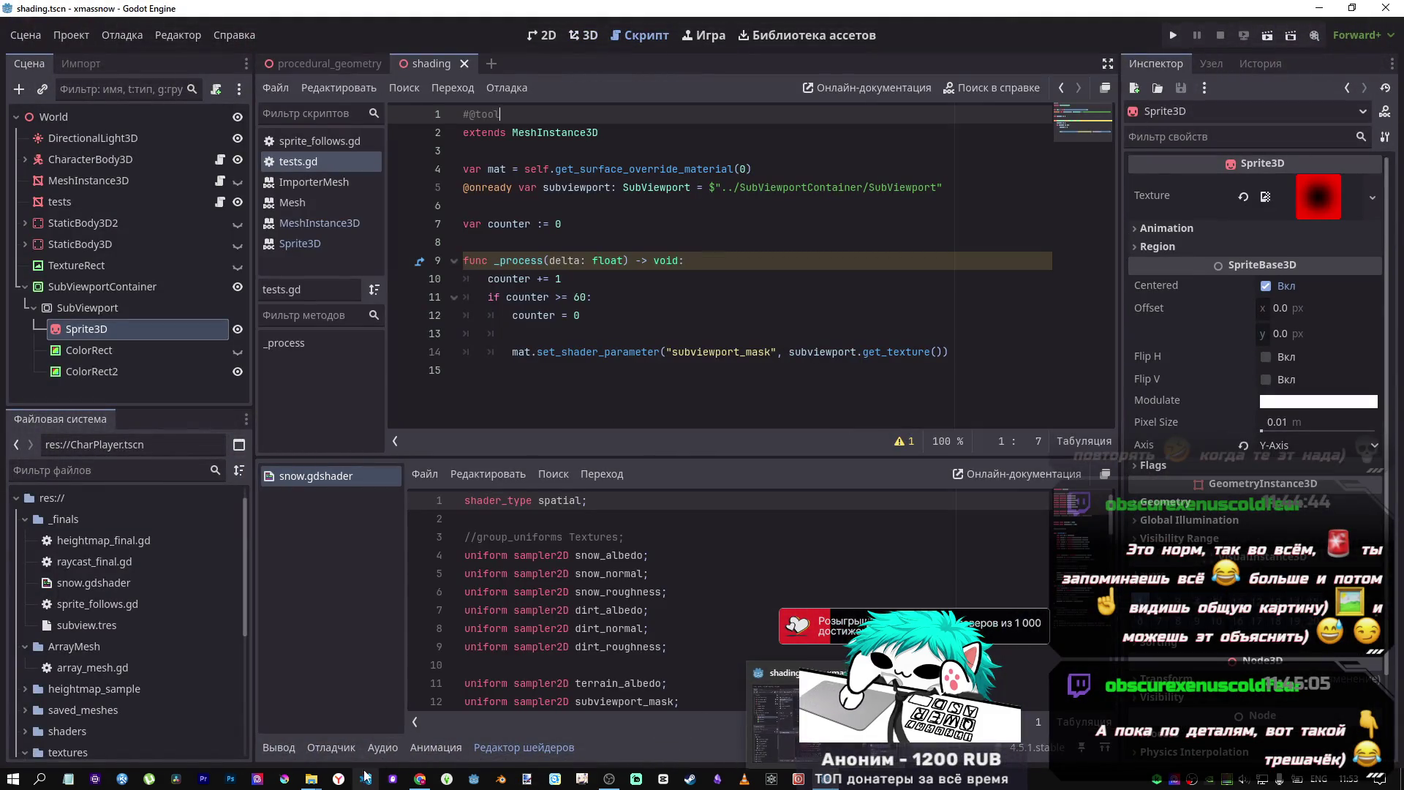
- Delete the draft prompt in the DeepSeek chat and switch to the Christmas special video tab
mouse_move(420, 779)
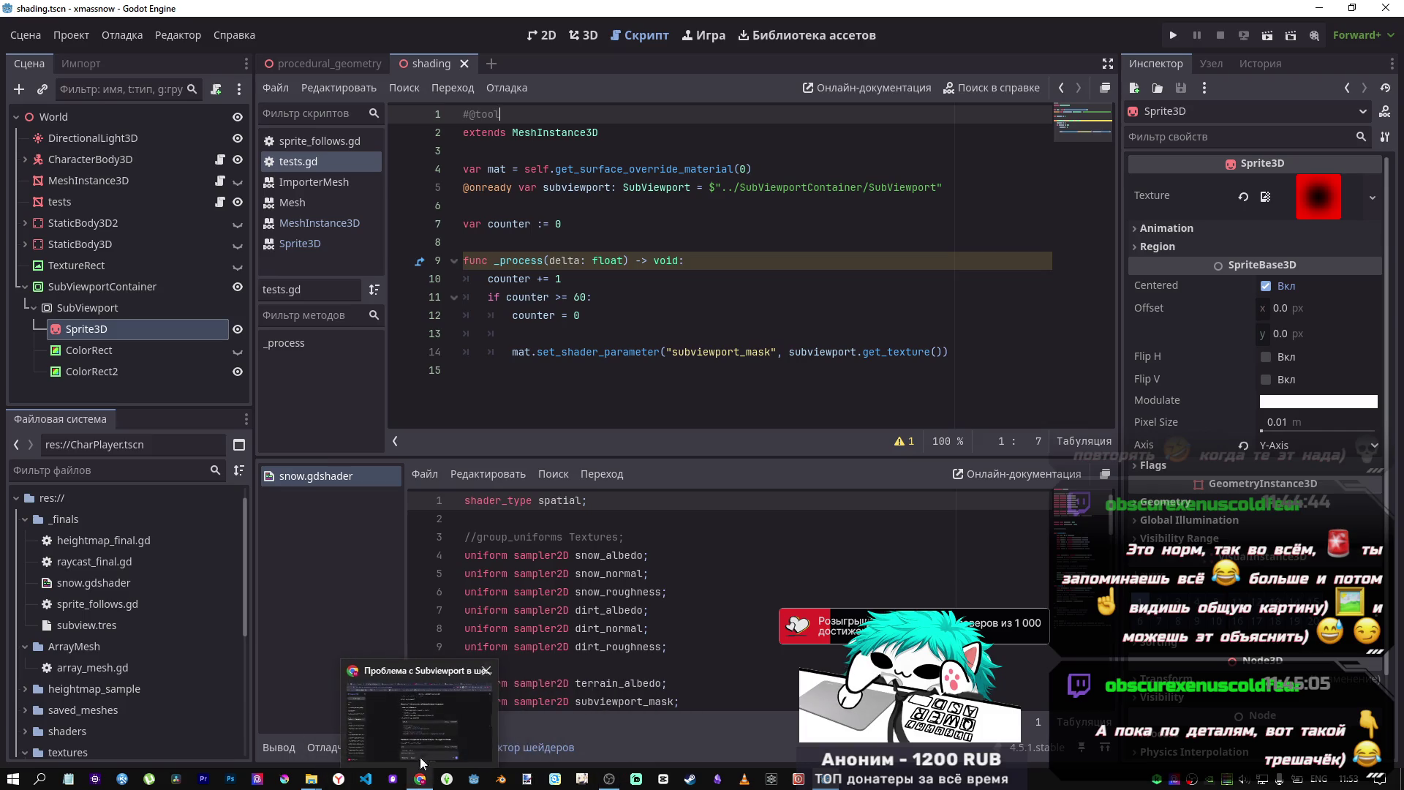
left_click(478, 699)
left_click_drag(655, 678, 499, 668)
key("BackSpace")
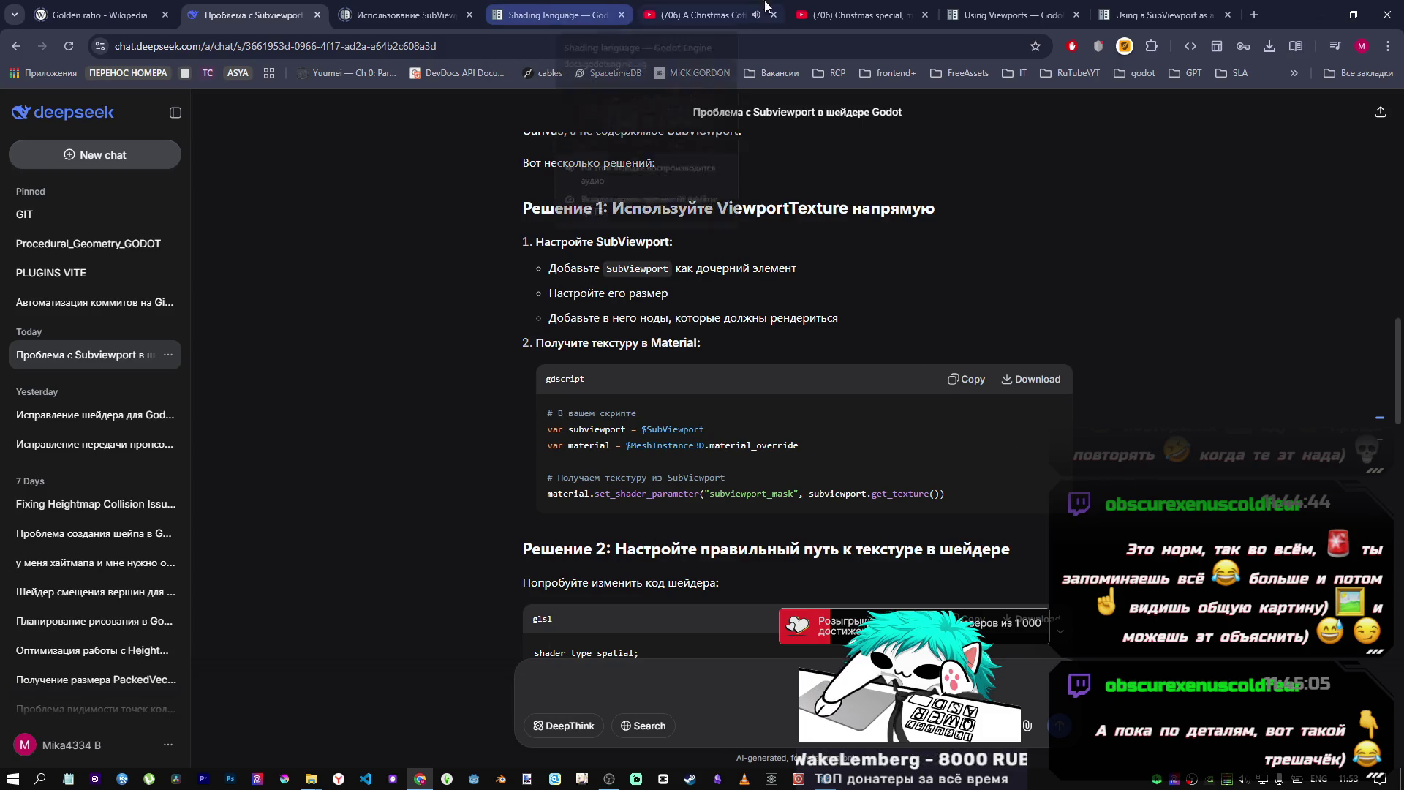
left_click(861, 14)
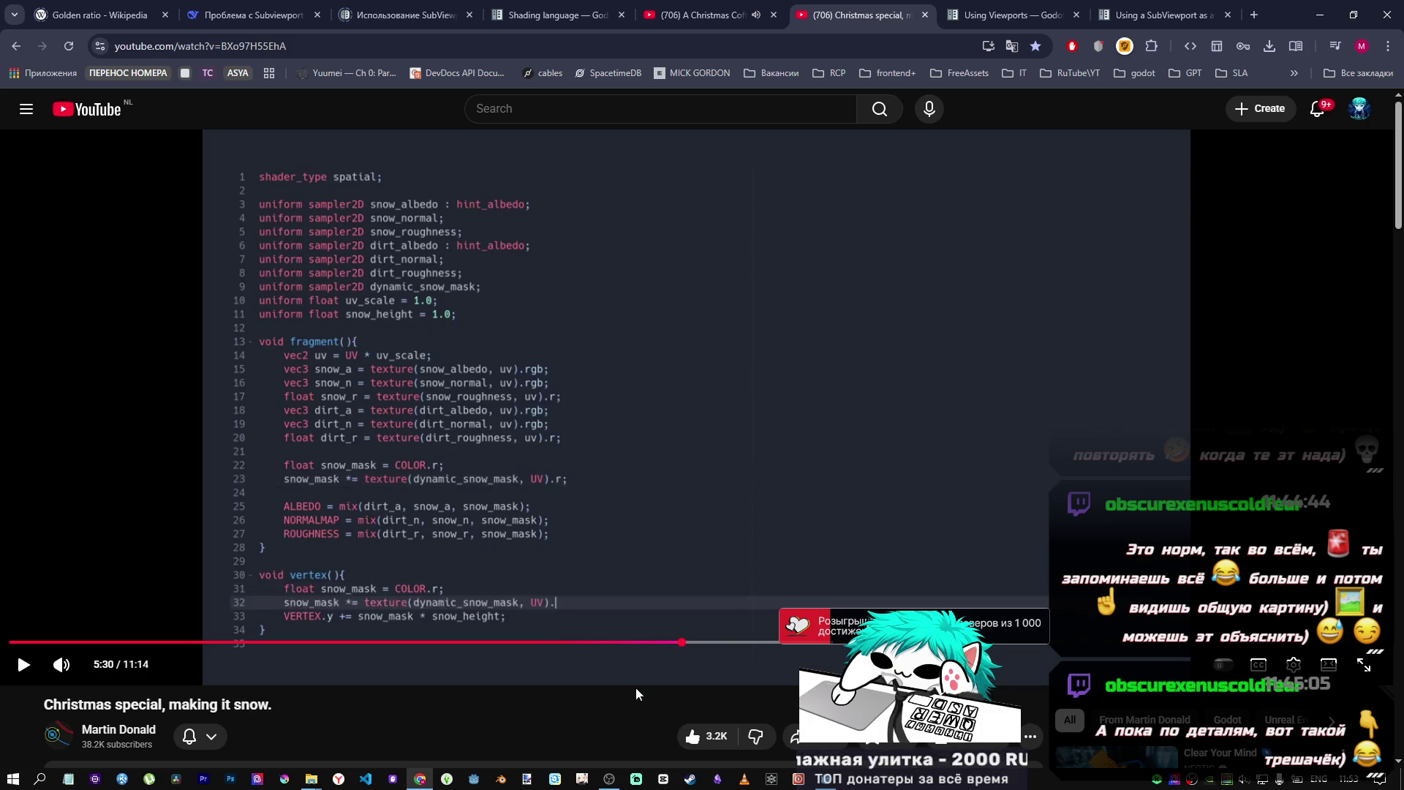
- Seek the Christmas special video back through 5:20, 5:01 and 4:47 to about 4:29
left_click(662, 644)
left_click(637, 643)
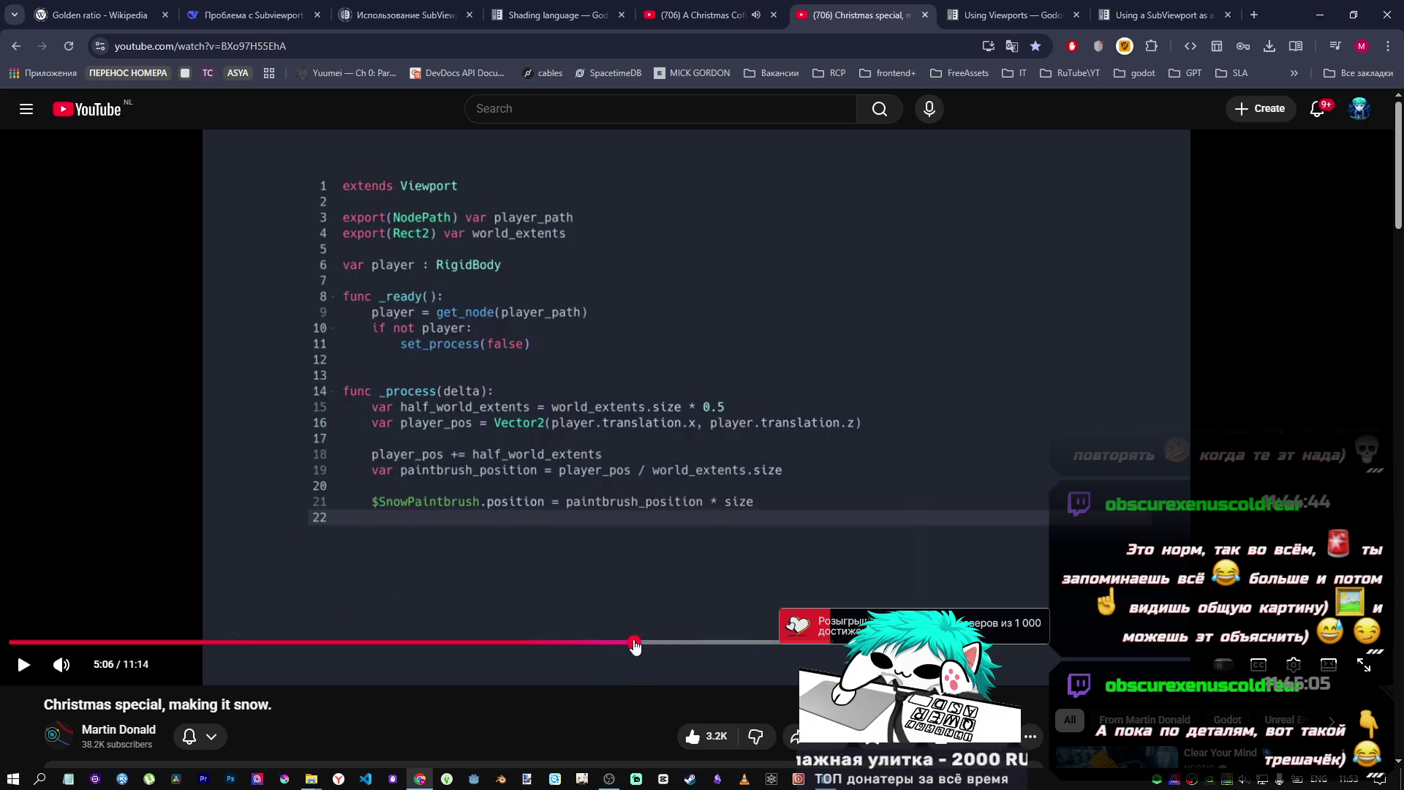
left_click(623, 644)
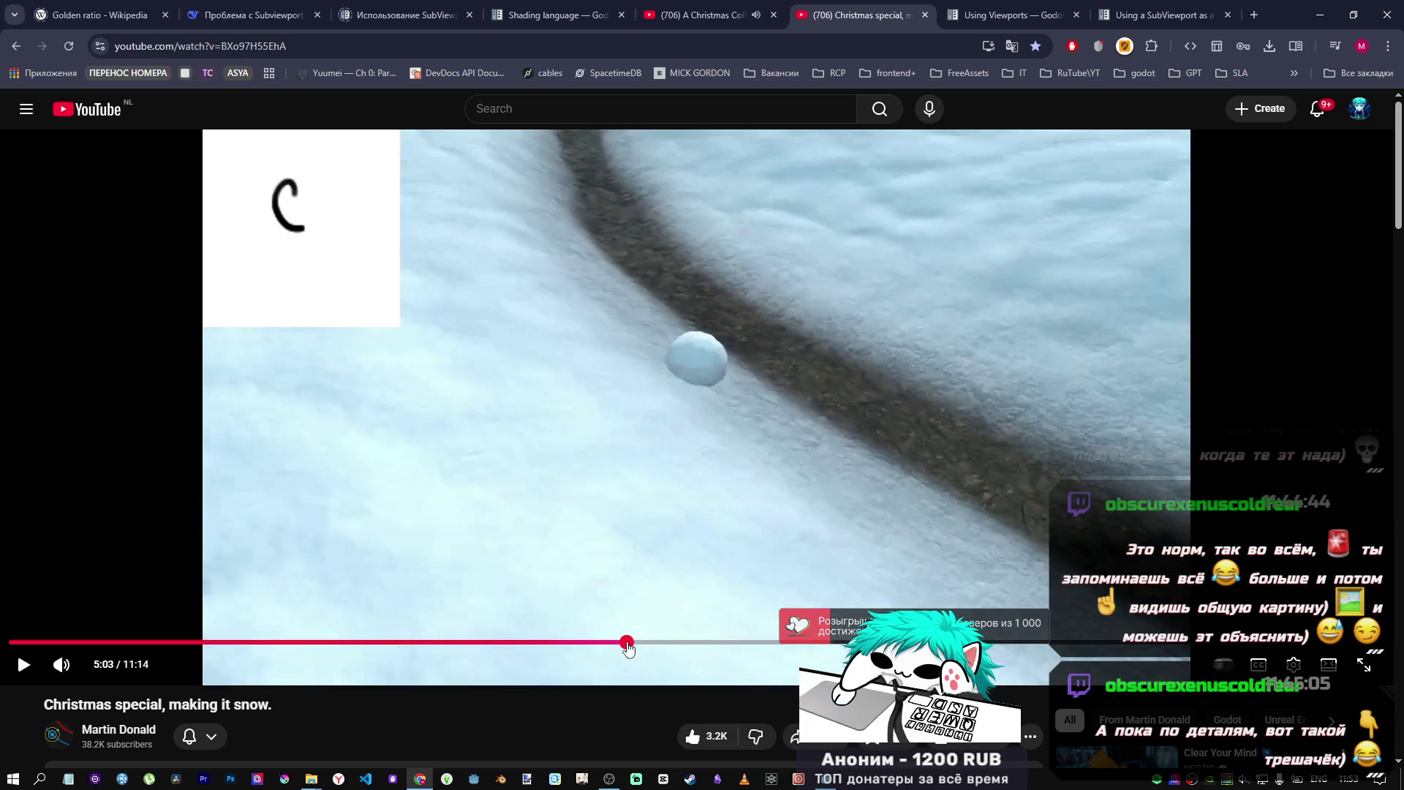
left_click(595, 644)
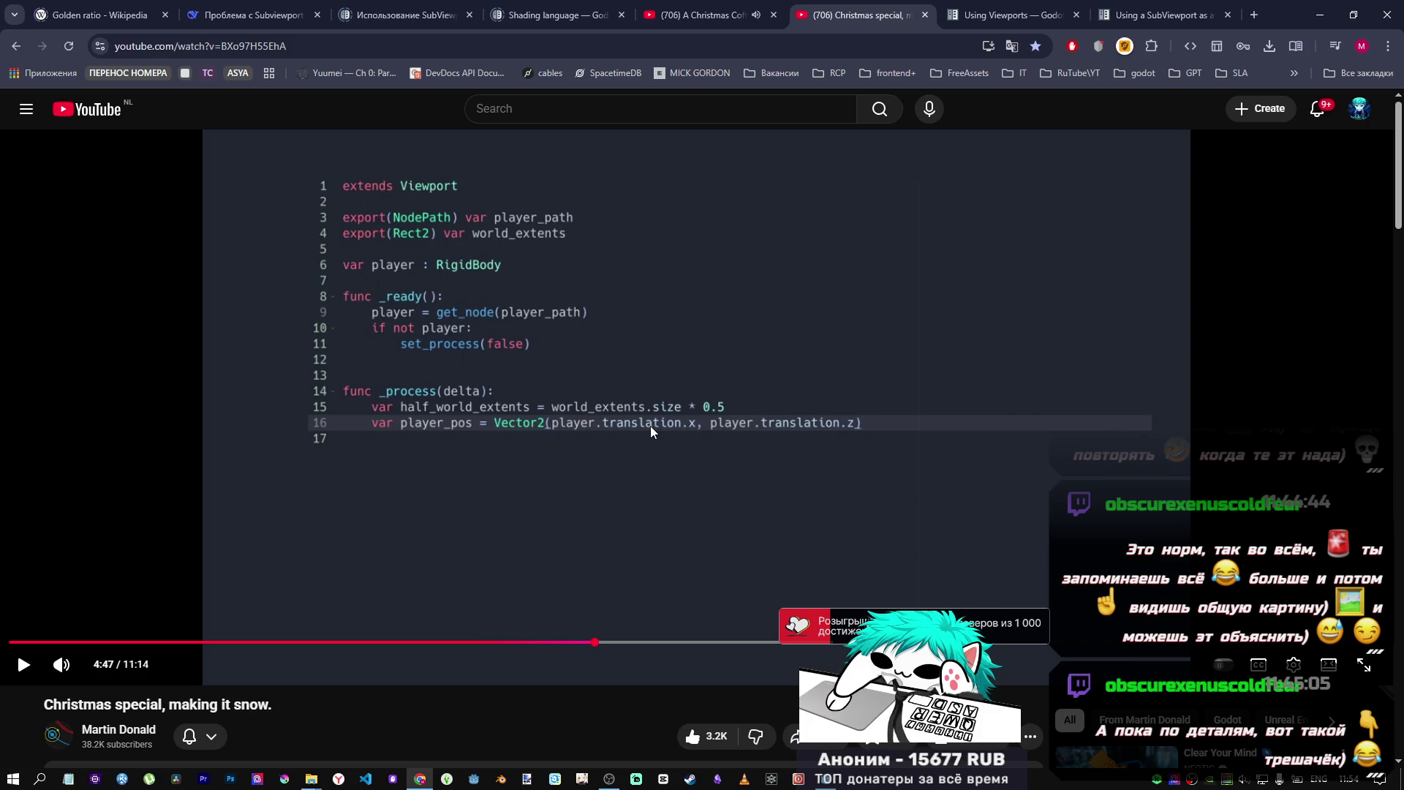
mouse_move(593, 644)
left_mouse_down()
mouse_move(562, 648)
mouse_move(555, 593)
left_mouse_up()
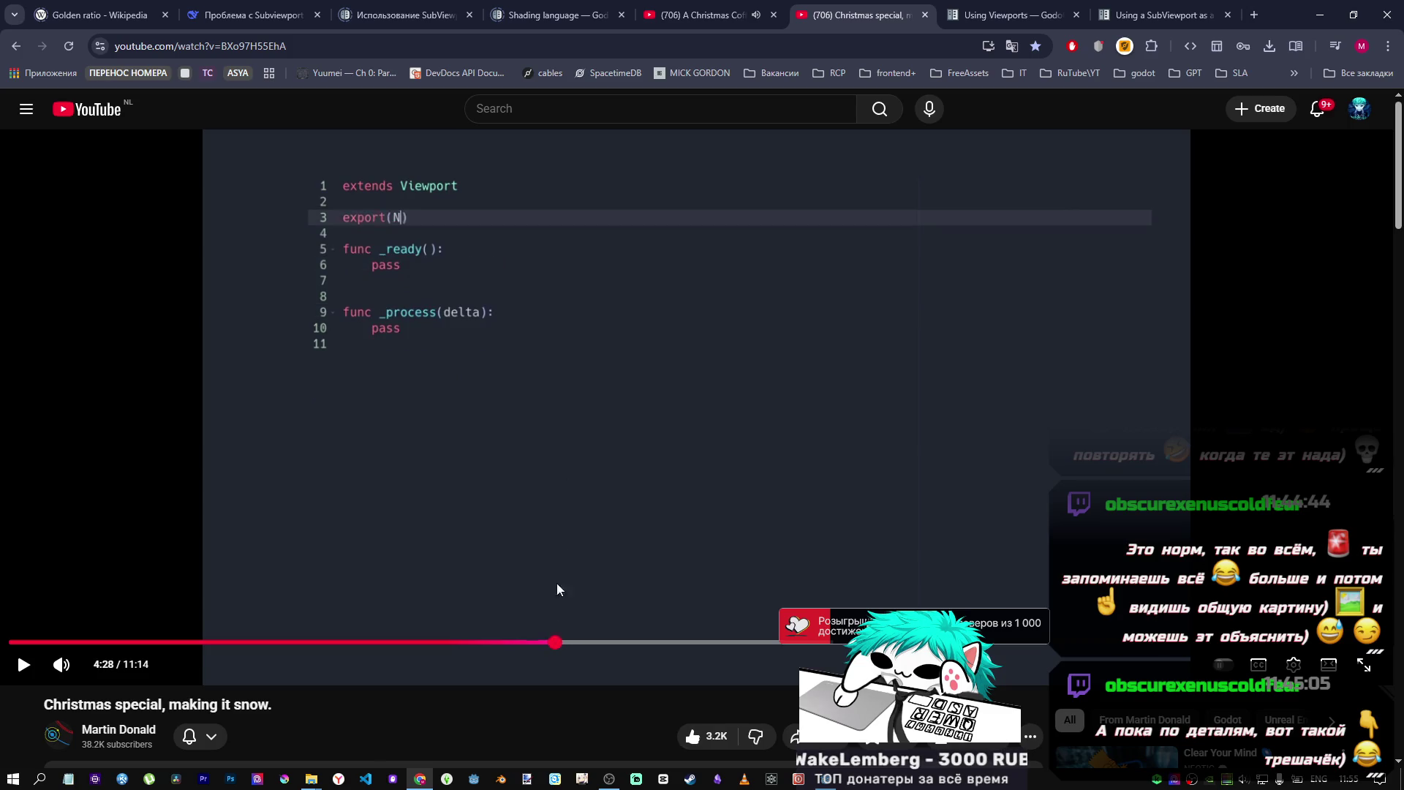
- Play the tutorial from about 4:29, pausing at 4:37 and again to read the code
left_click(555, 613)
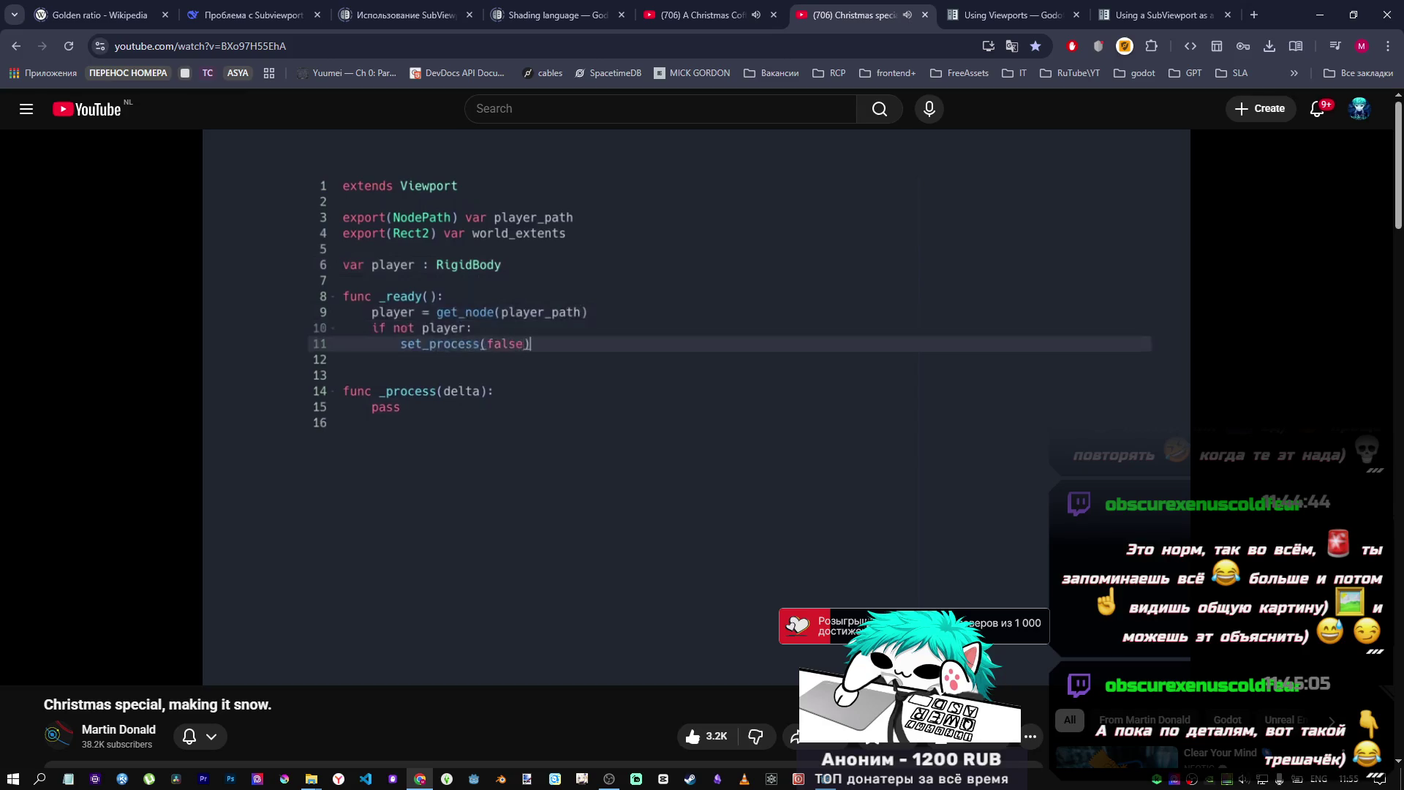
left_click(648, 501)
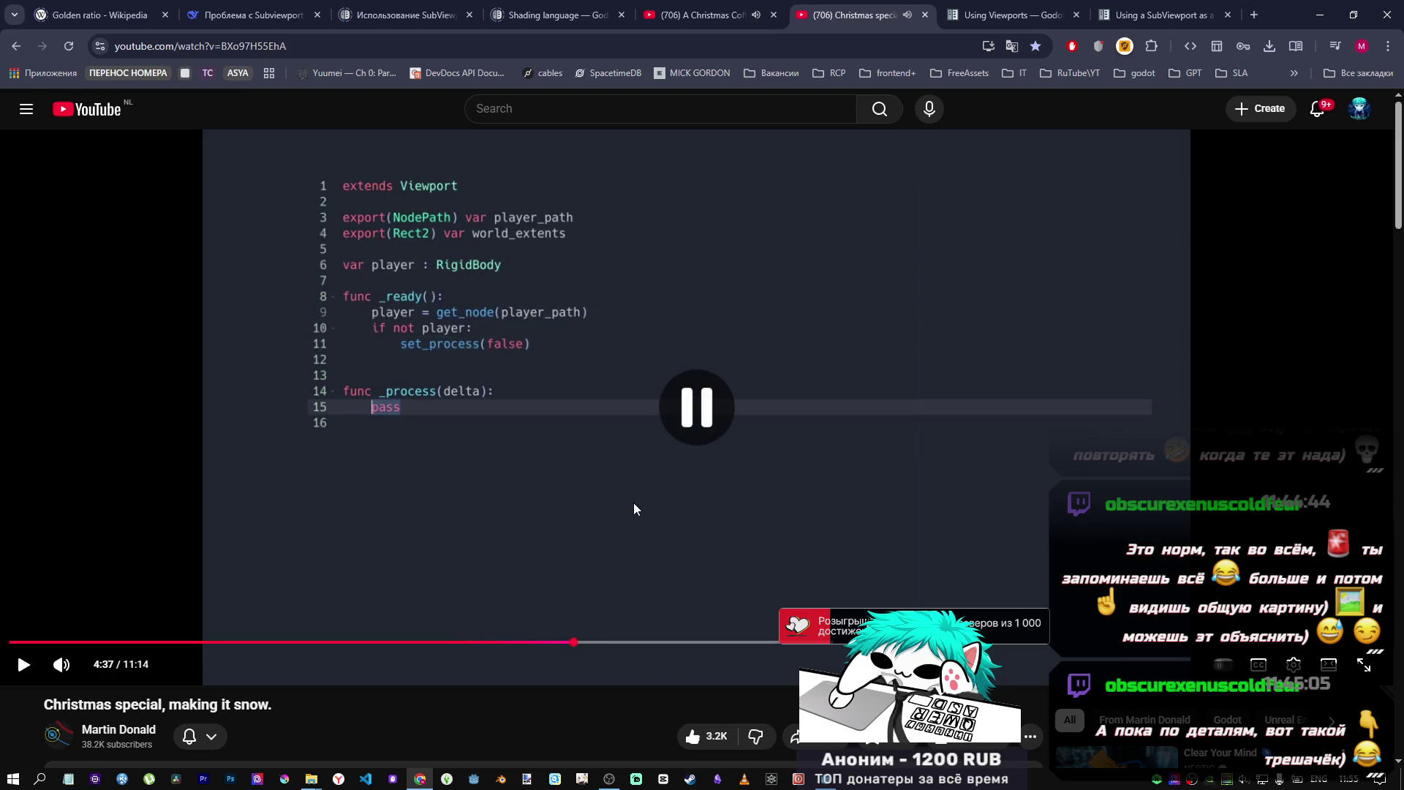
left_click(630, 501)
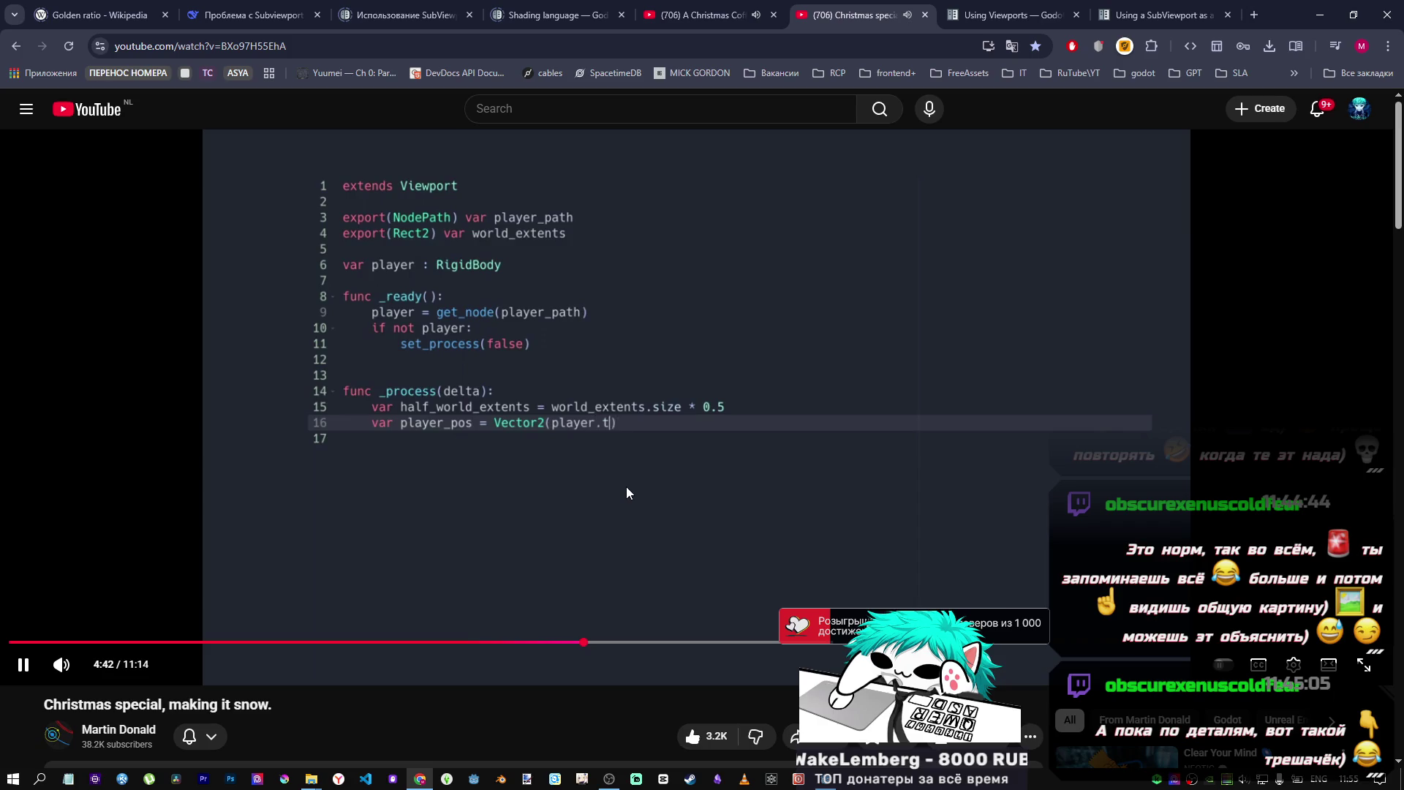
left_click(627, 487)
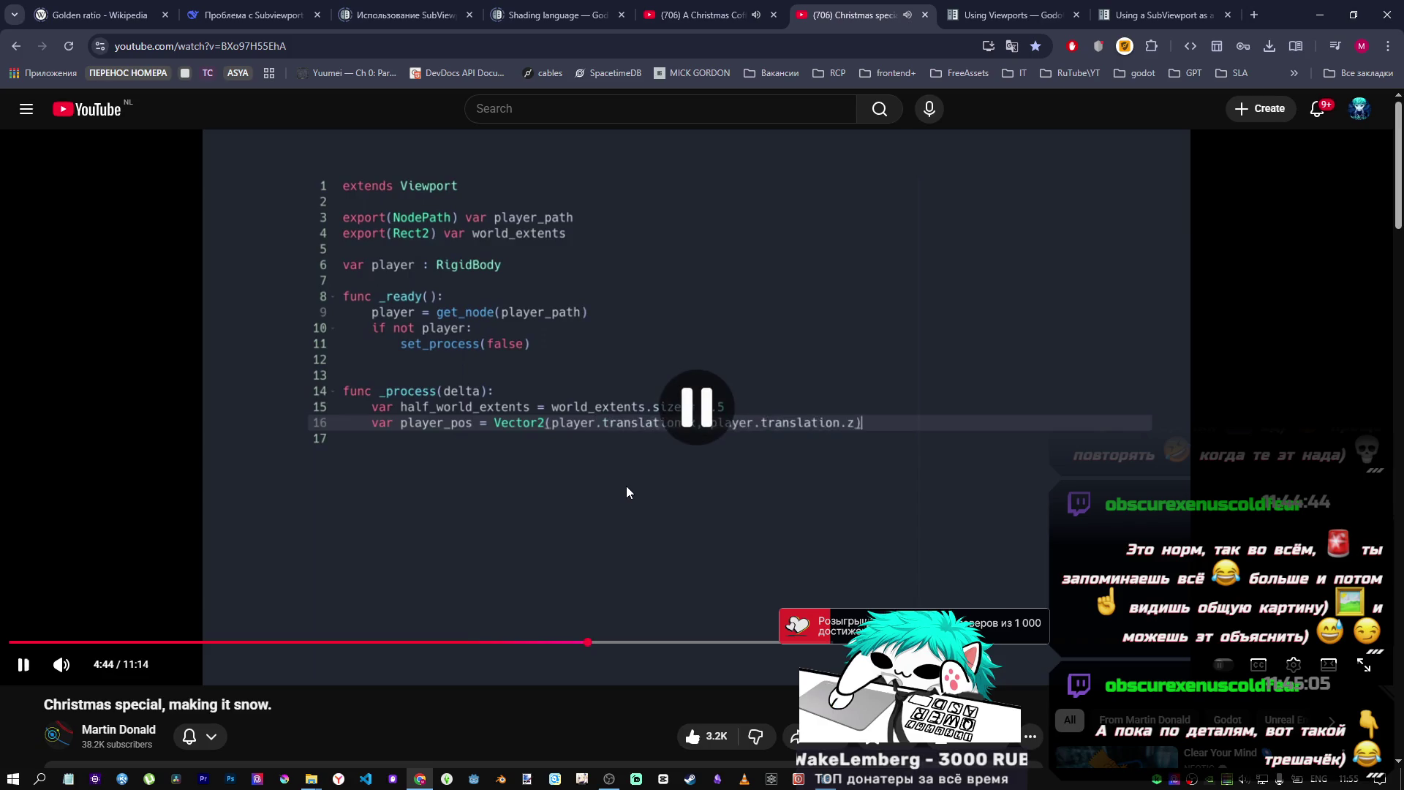
left_click(626, 485)
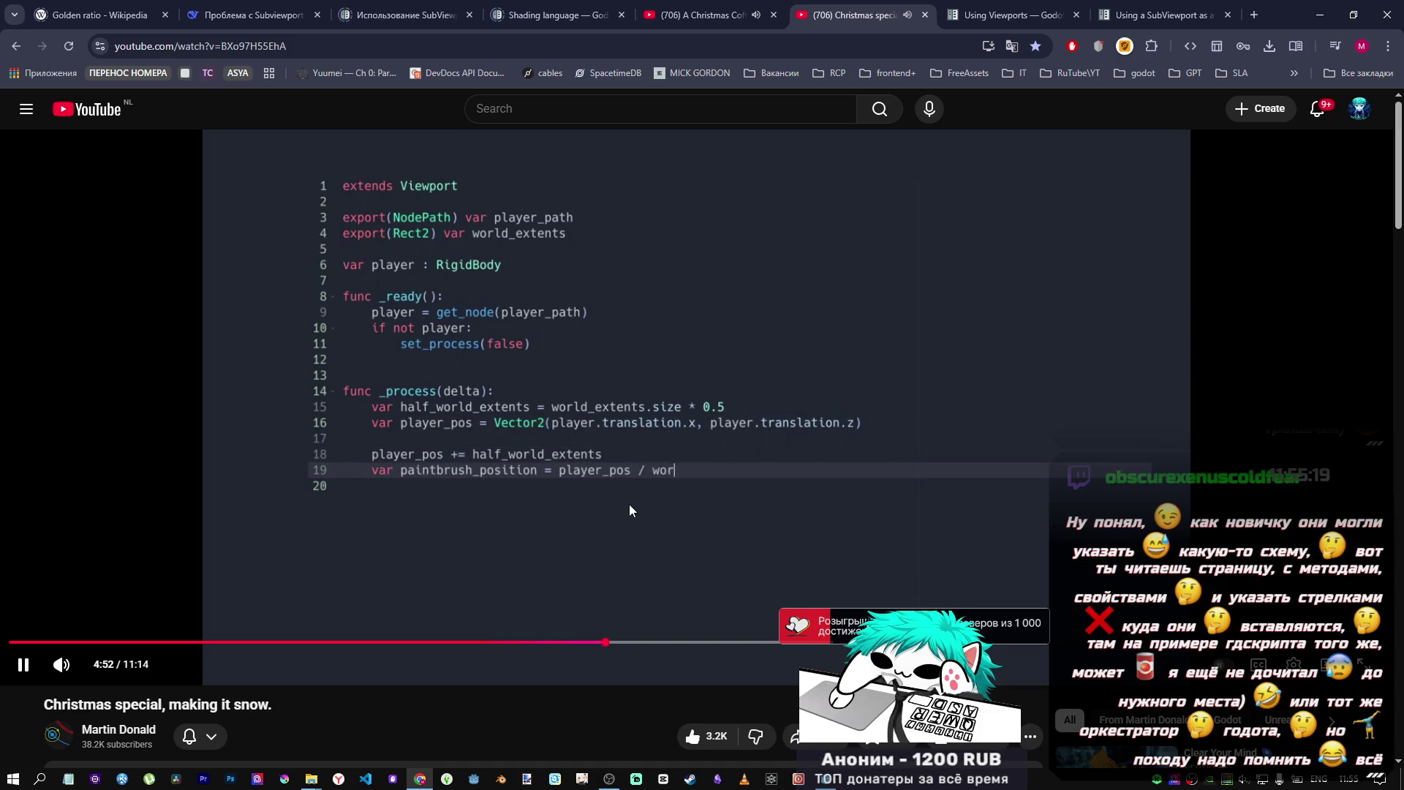
- Pause on the SnowPaintbrush position code, then bring the Godot editor back to the front
left_click(629, 503)
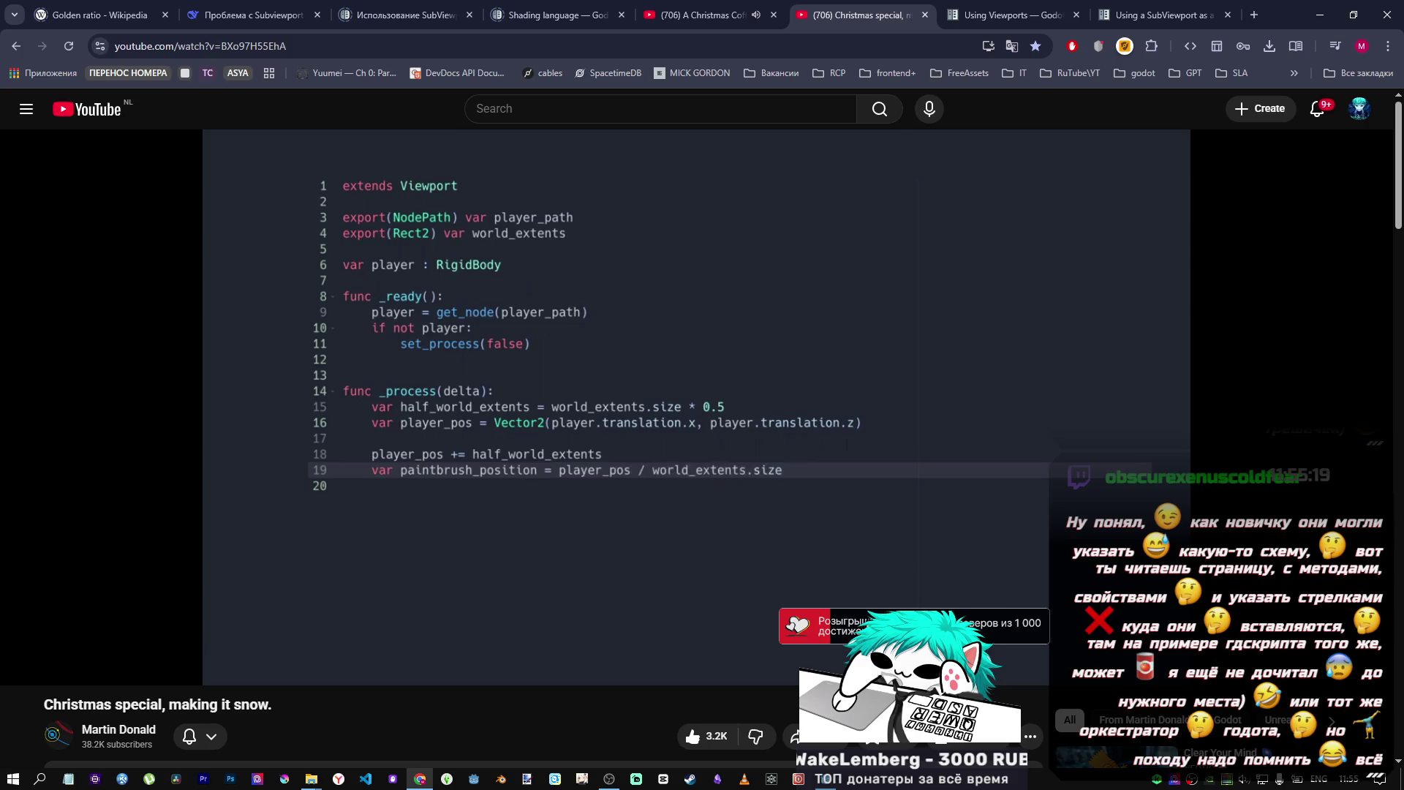
left_click(589, 416)
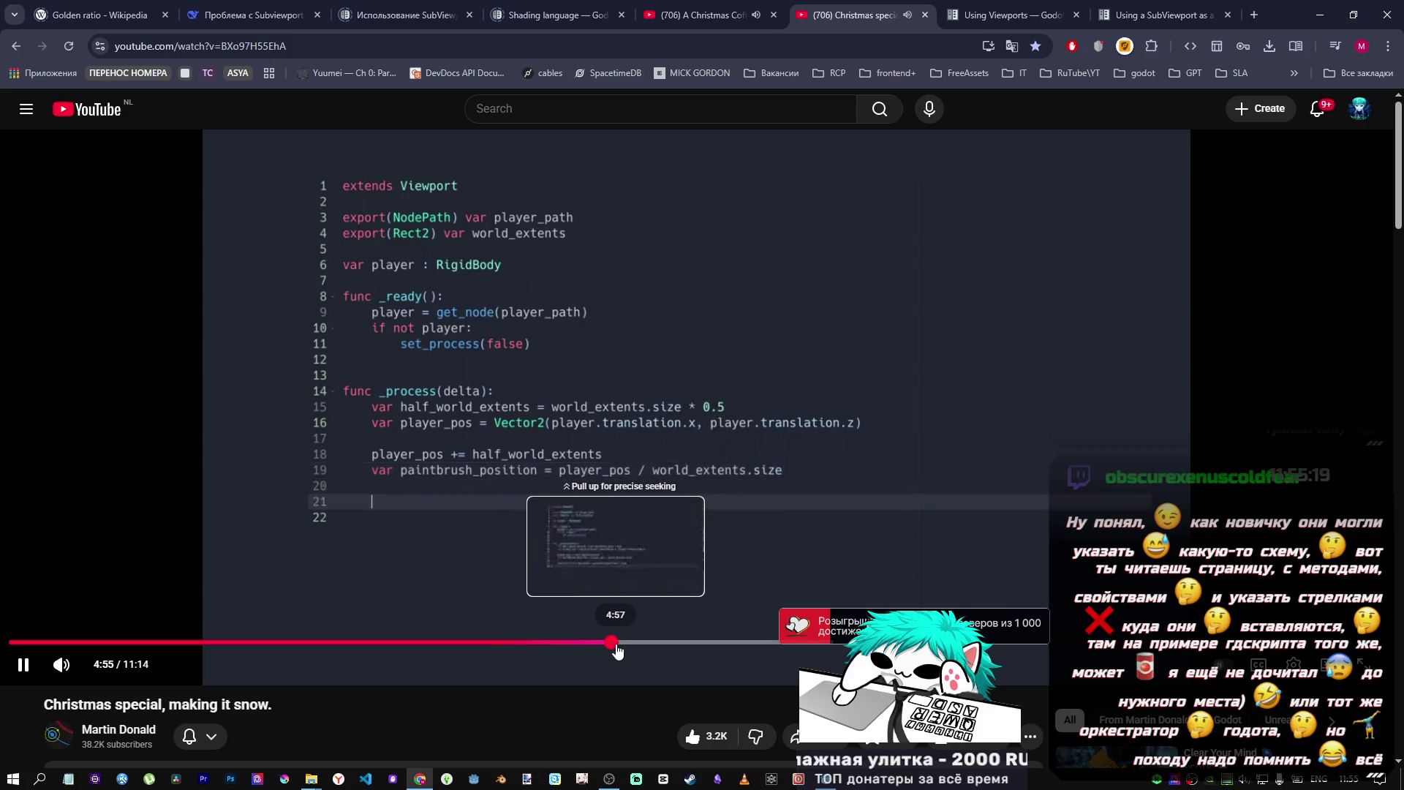
left_click(812, 497)
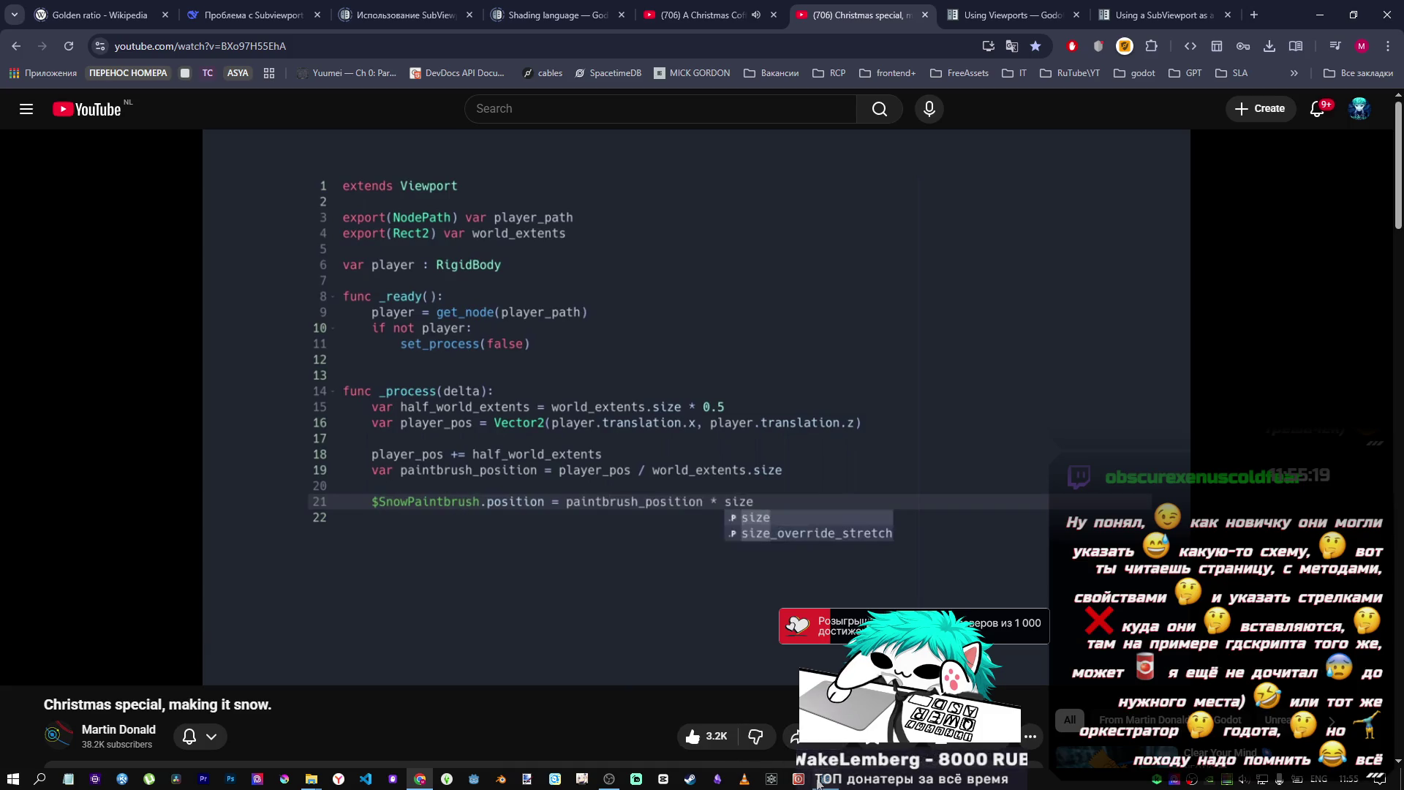
mouse_move(819, 779)
left_click(819, 713)
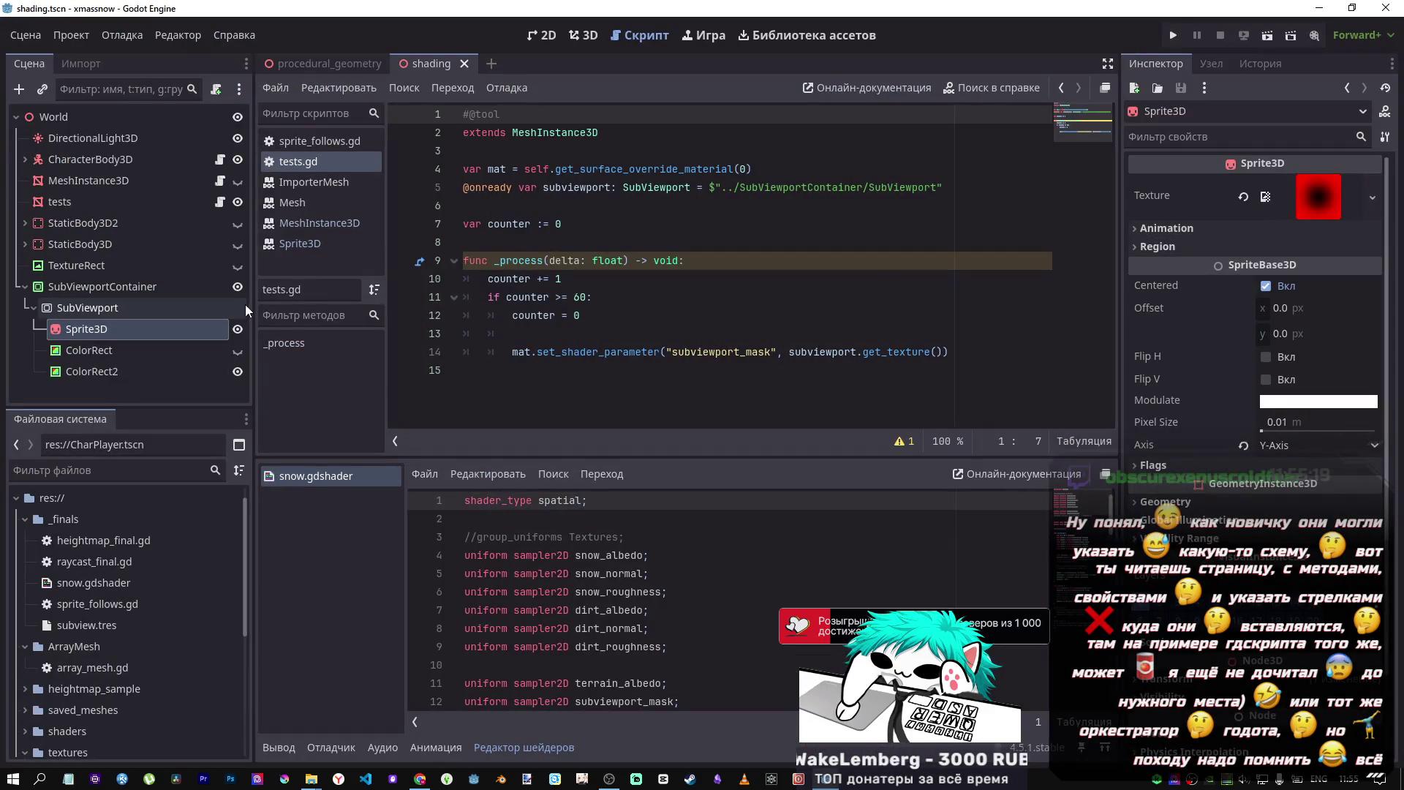
- Switch to the 3D view and orbit around the snow terrain
left_click(574, 36)
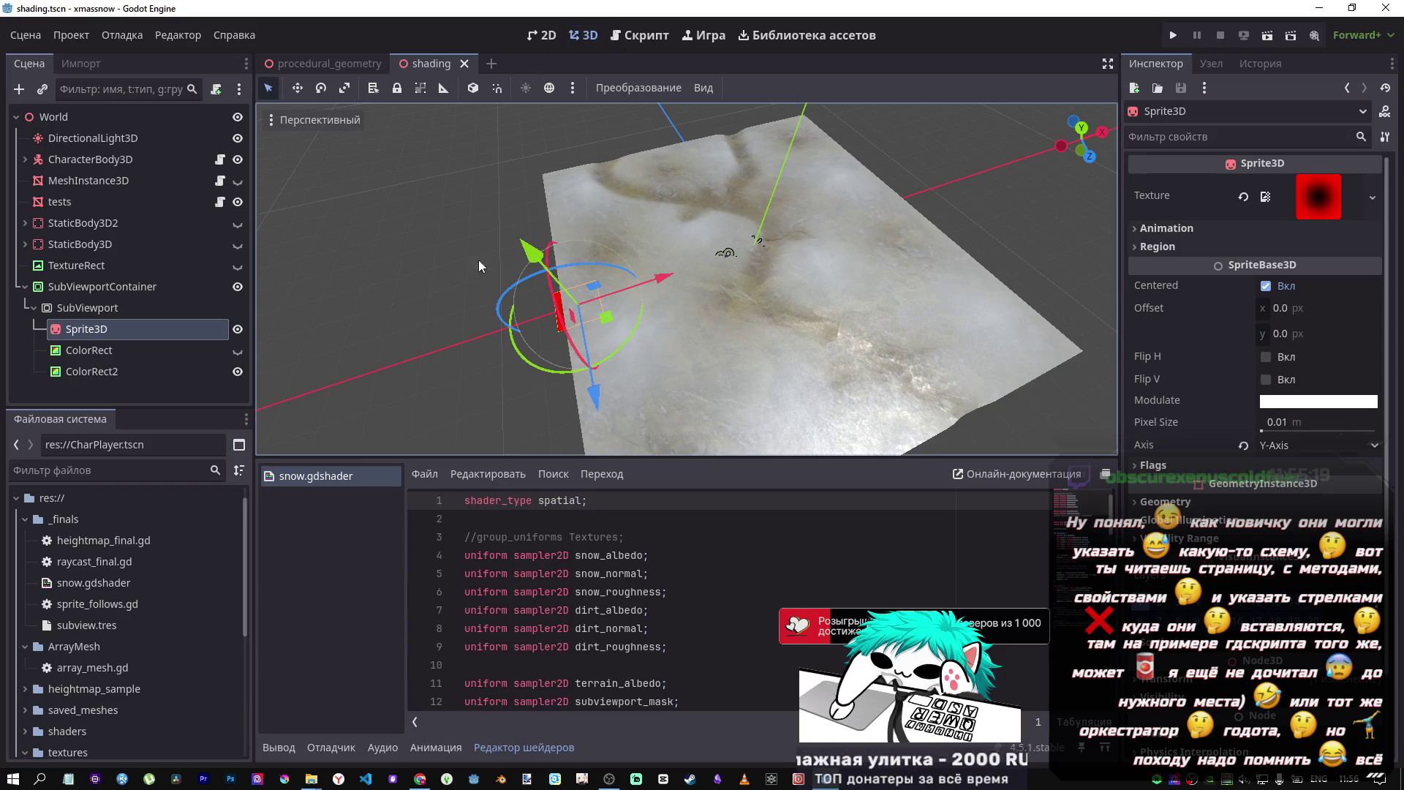
scroll(571, 311, "up", 2)
mouse_move(565, 306)
left_mouse_down()
mouse_move(546, 200)
mouse_move(537, 214)
mouse_move(312, 217)
left_mouse_up()
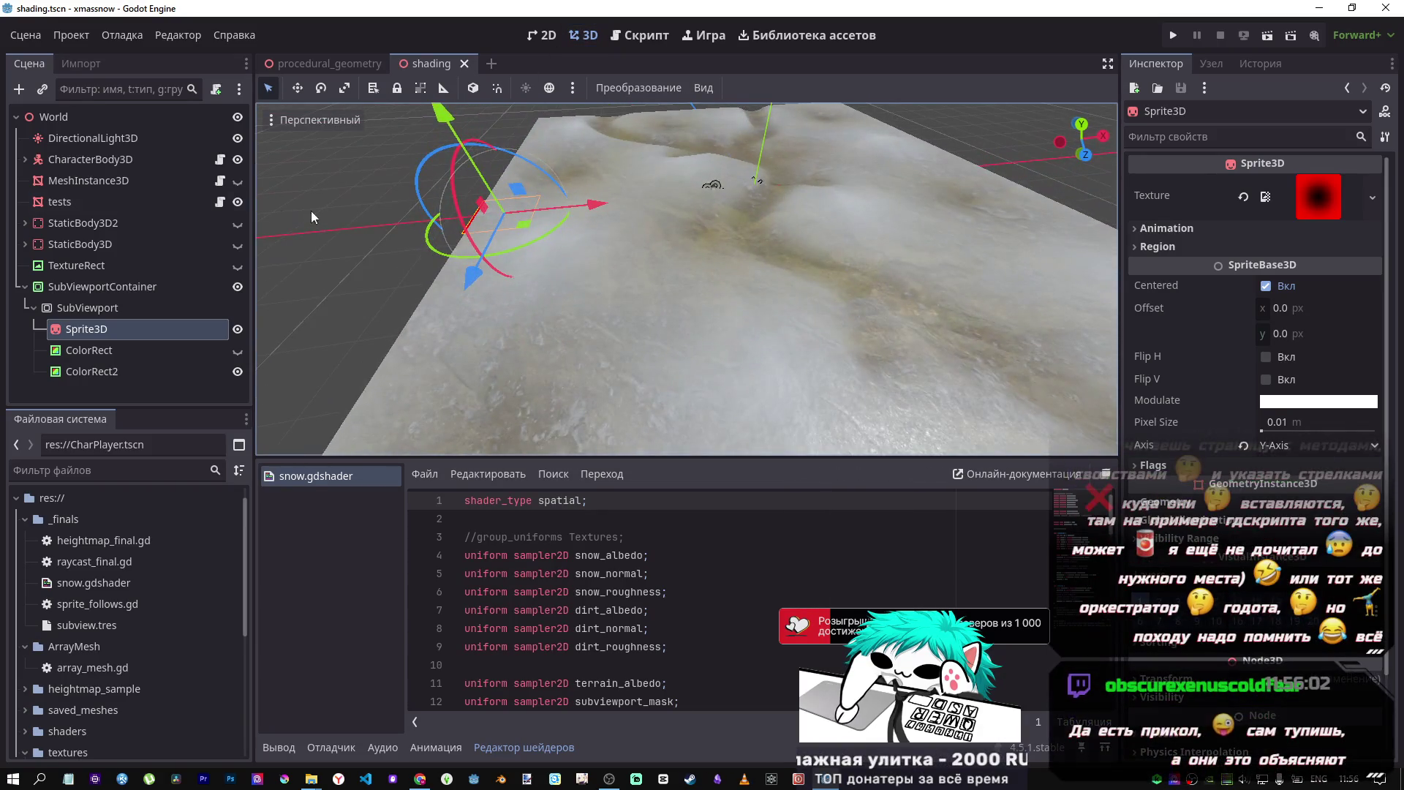
- Select CharacterBody3D, then the tests terrain mesh and its plane size field
double_click(82, 161)
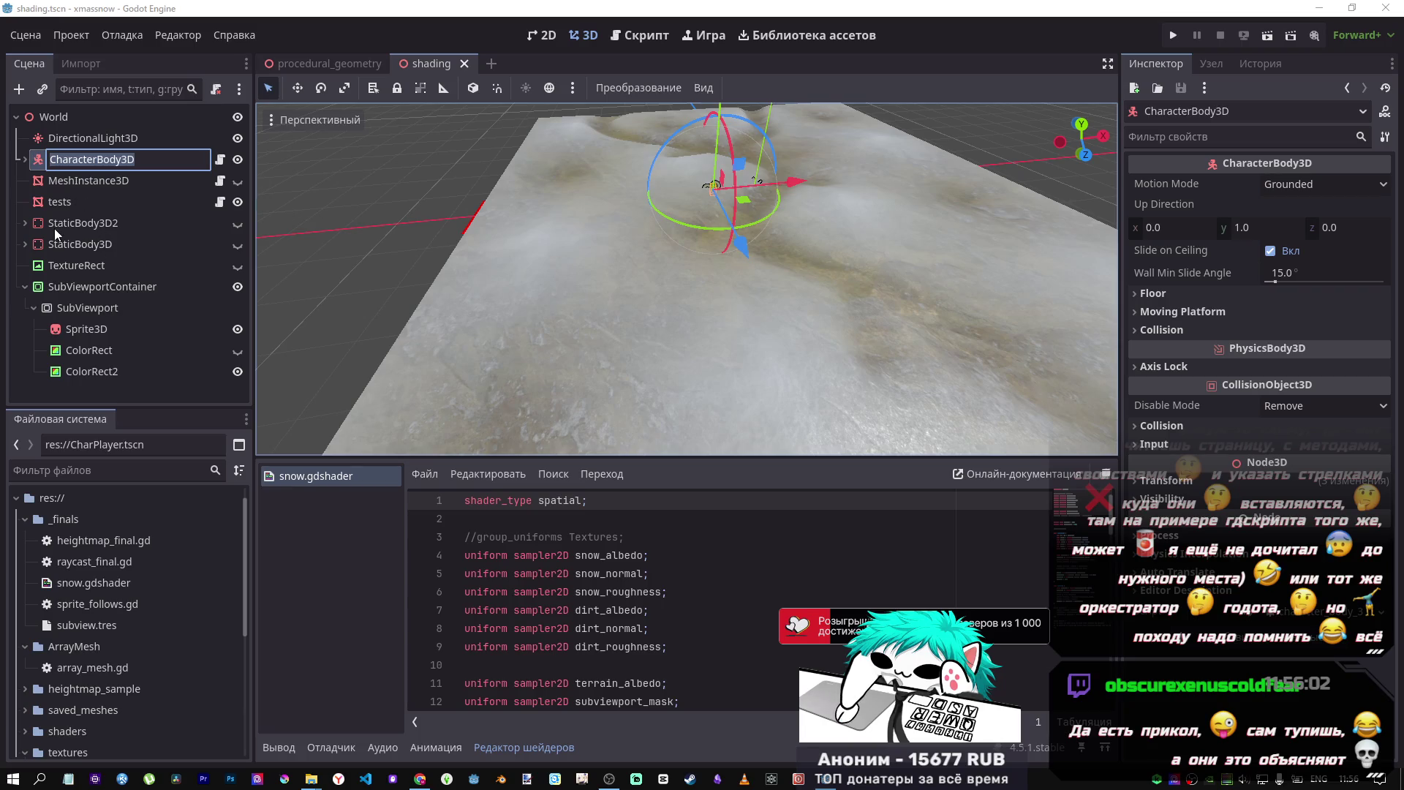
left_click(57, 204)
left_click(1279, 343)
- Set the tests PlaneMesh size to 10 × 10 m
type("10")
key("Tab")
type("10")
key("Return")
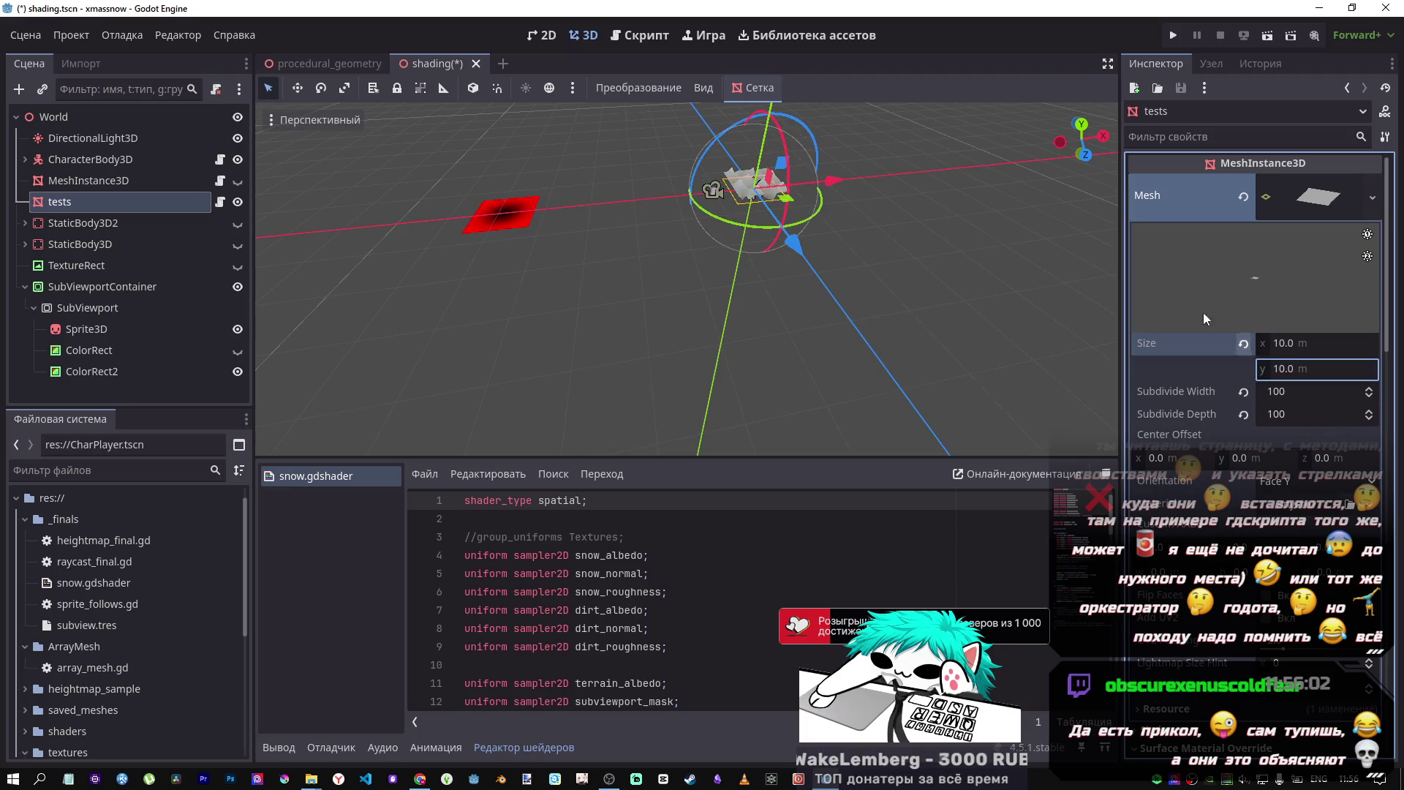
- Frame the resized terrain in the viewport and select the Sprite3D node
key("f")
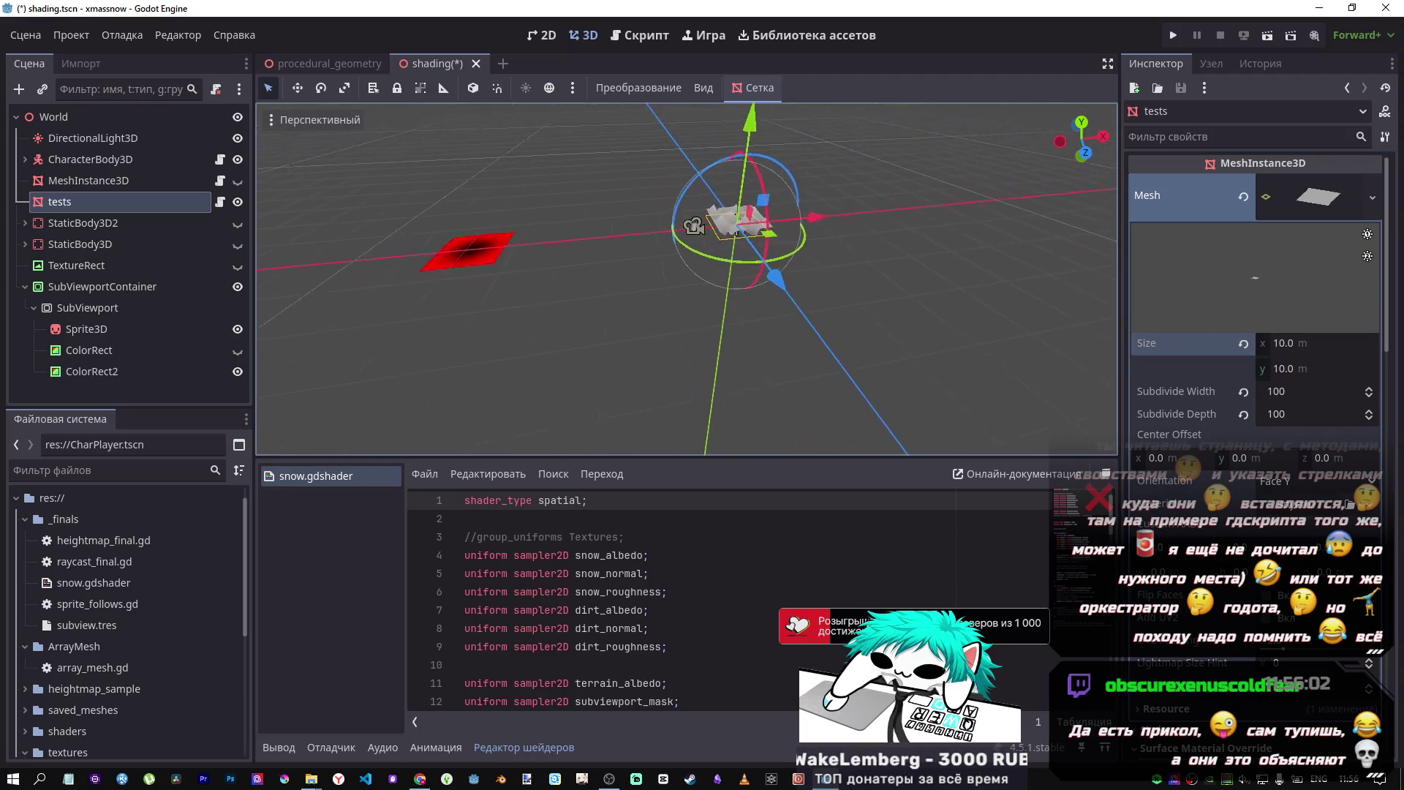
scroll(686, 279, "up", 10)
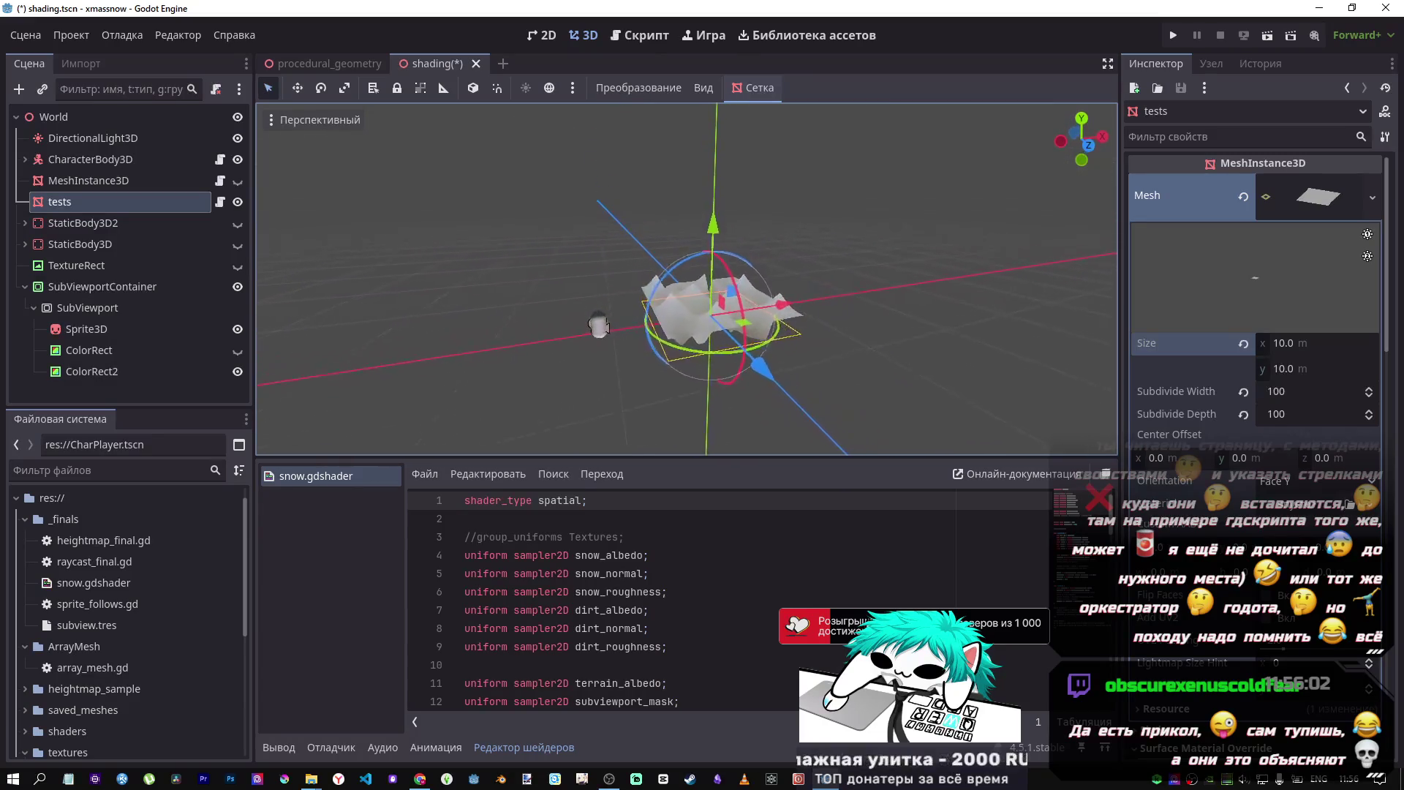
scroll(686, 278, "down", 10)
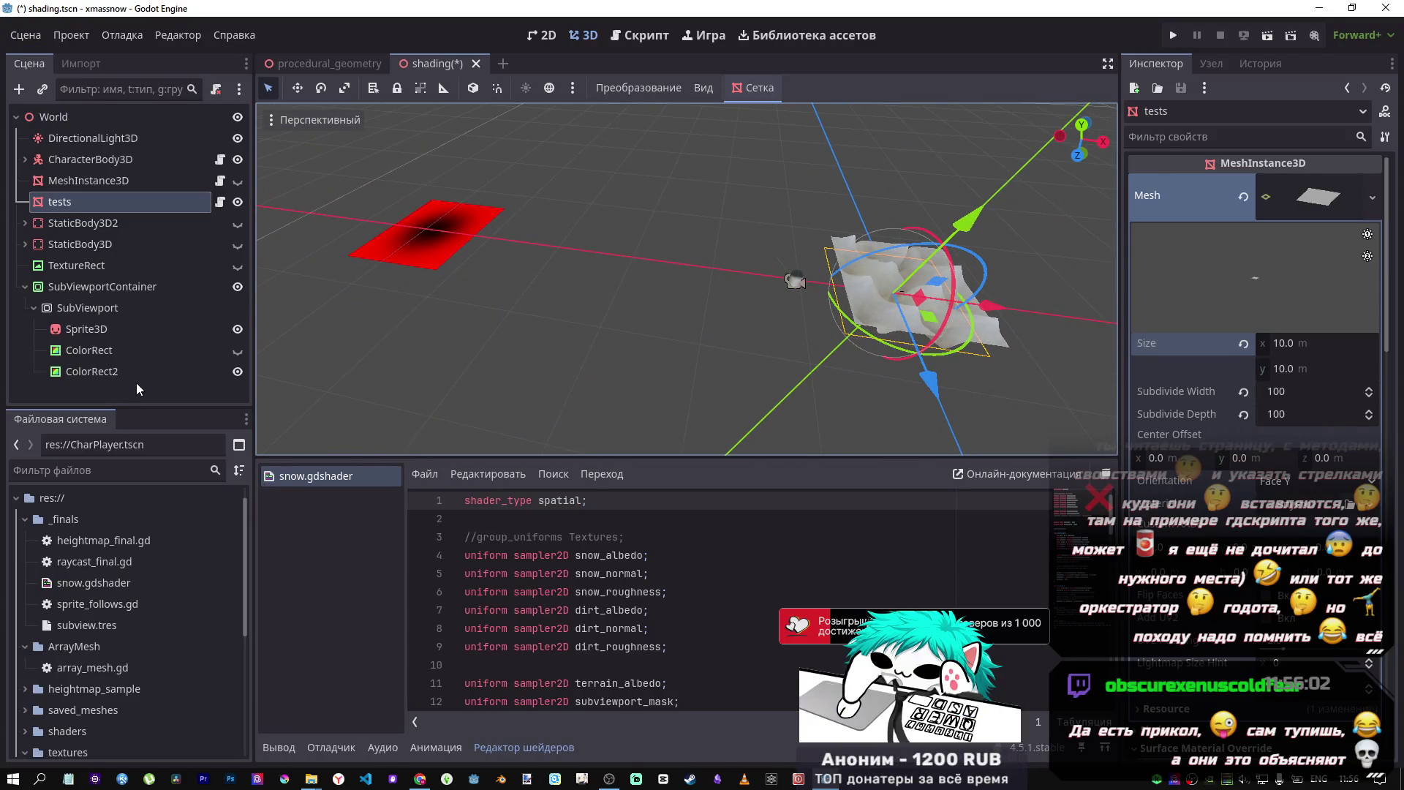
left_click(86, 329)
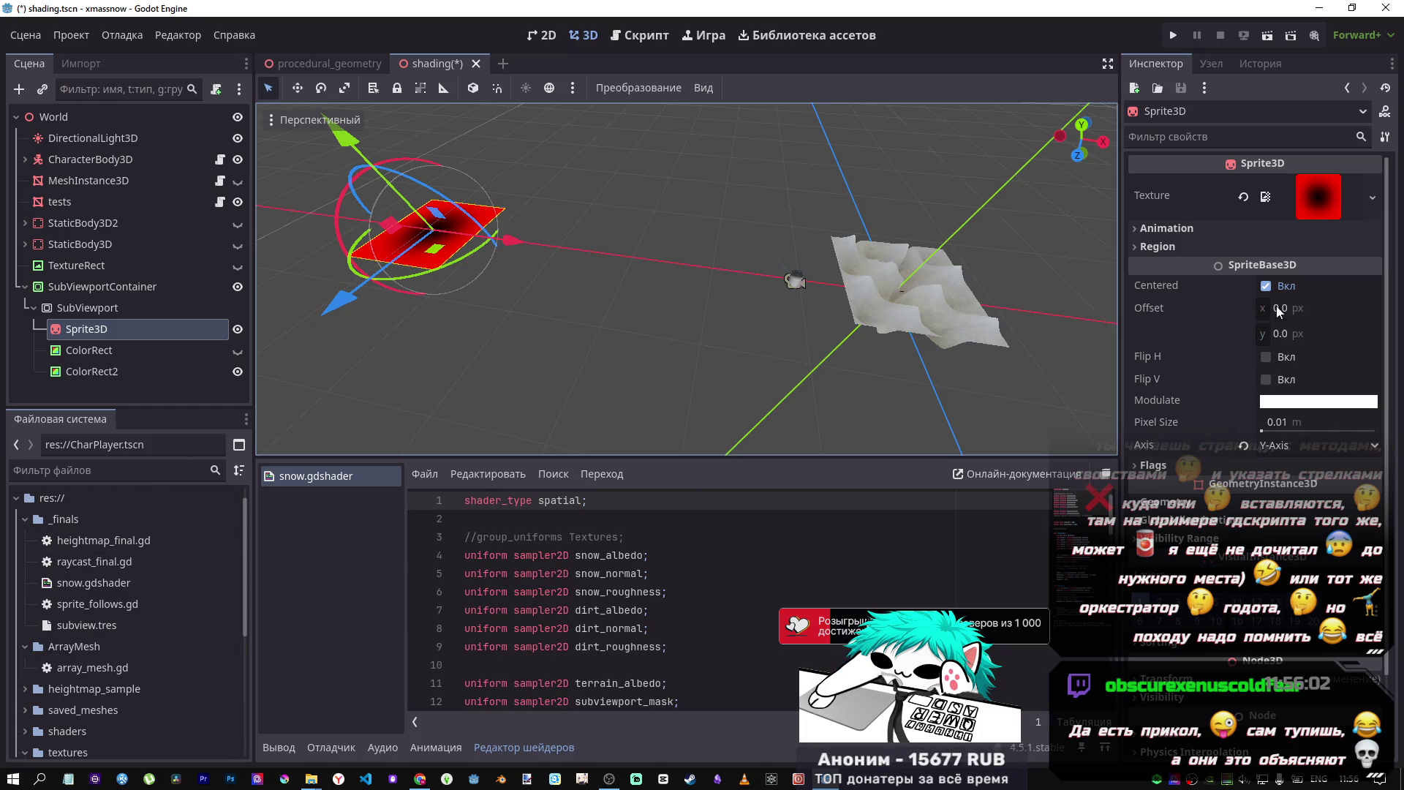
- Preview the sprite texture, then expand Region and enable it
left_click(1332, 198)
left_click(1331, 199)
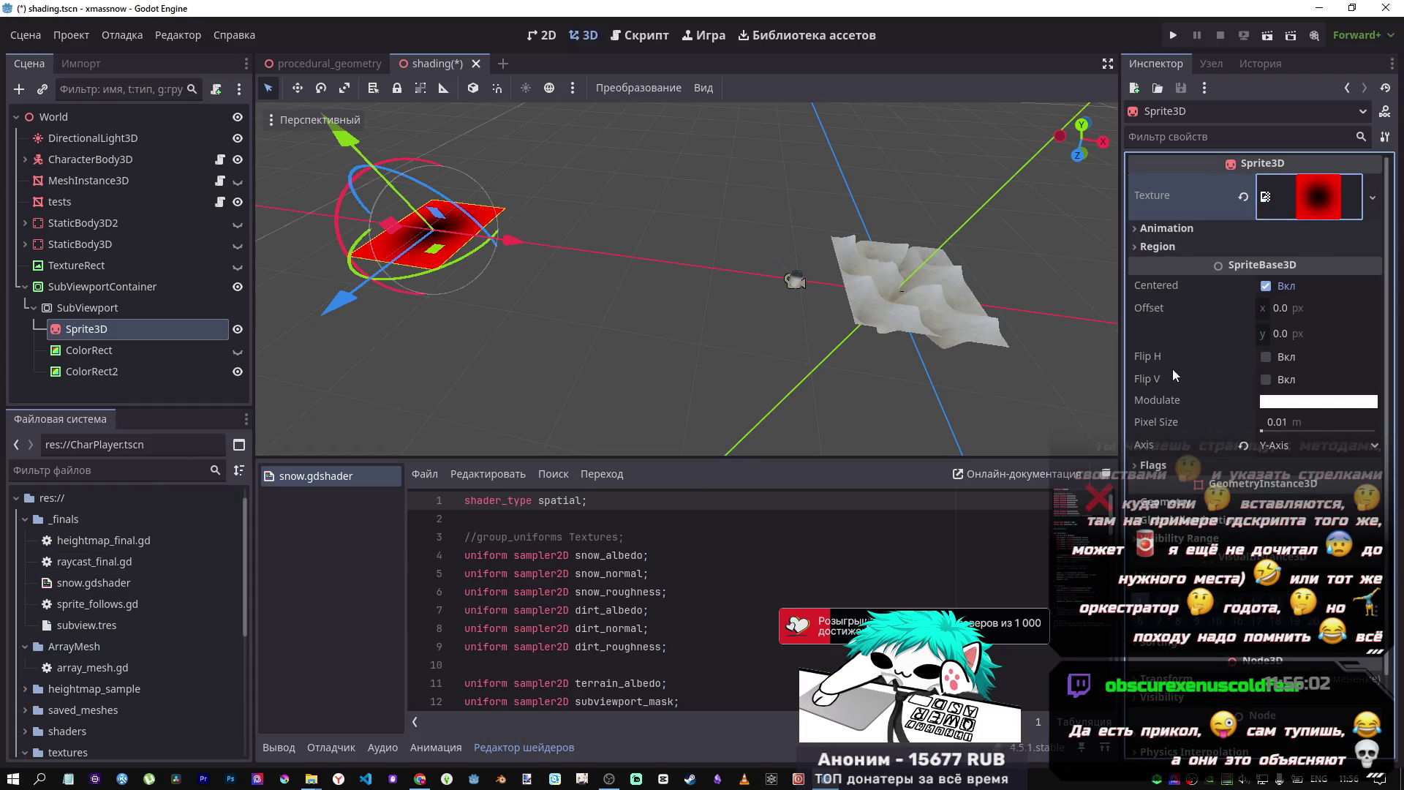
left_click(1161, 247)
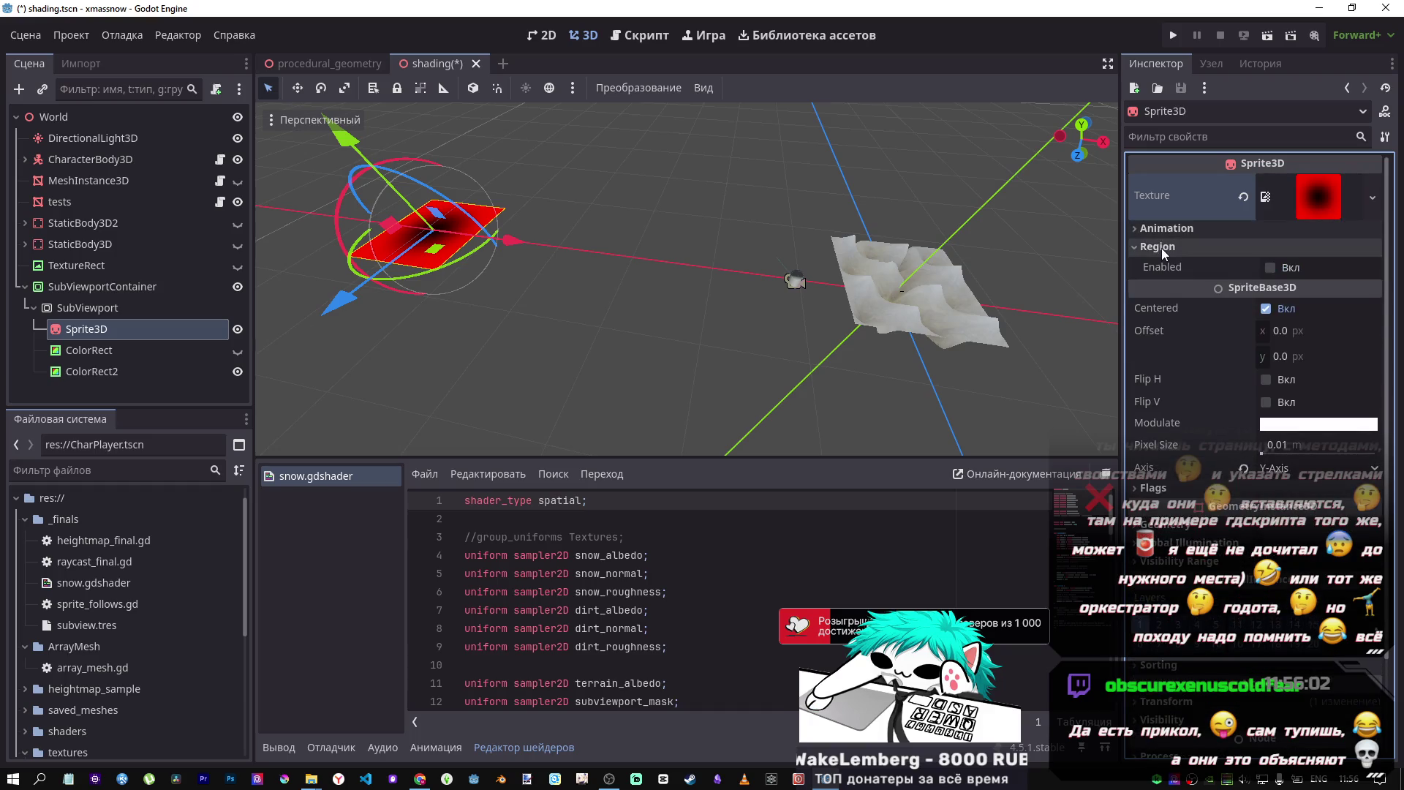
left_click(1278, 269)
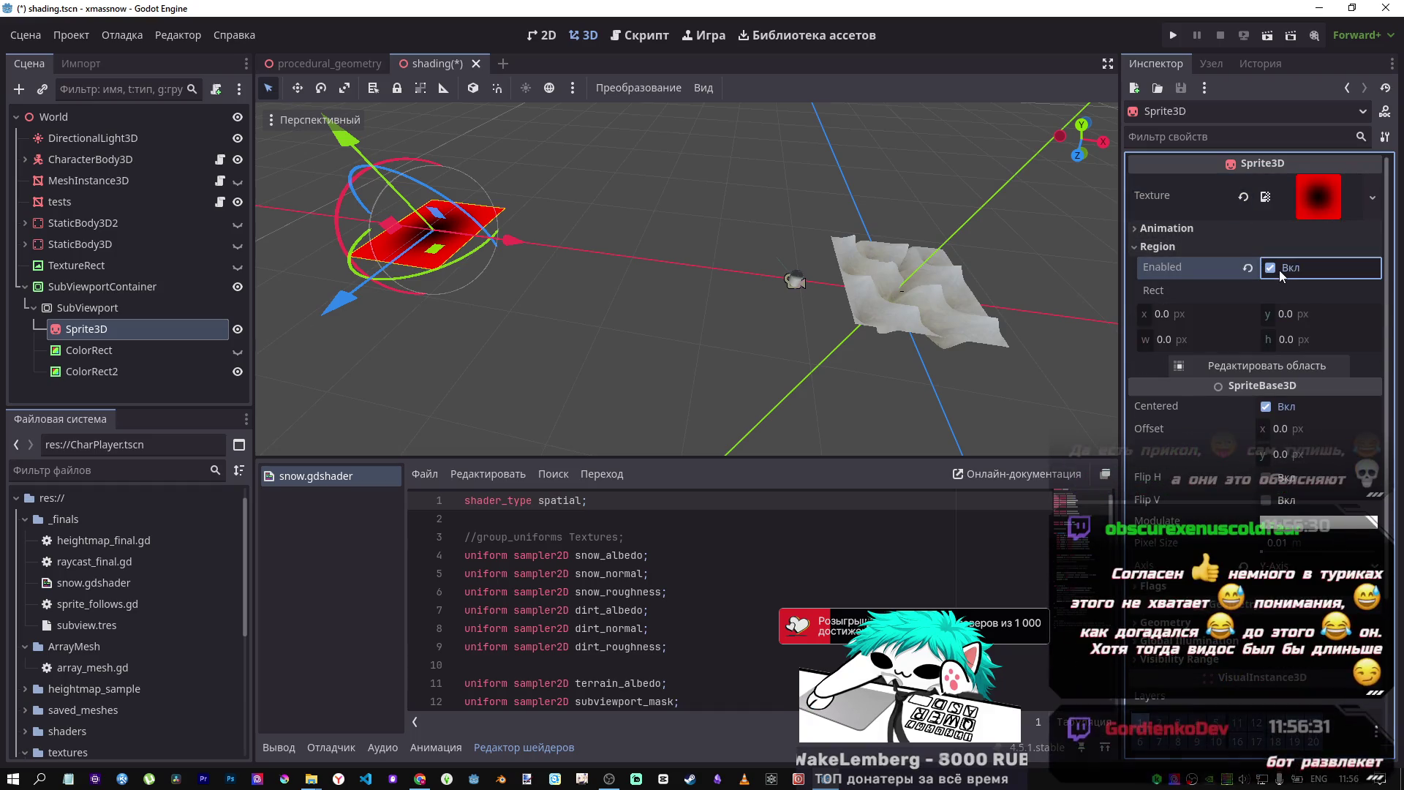
- Enter a provisional region rect value of 1 in the first two fields
left_click(1215, 313)
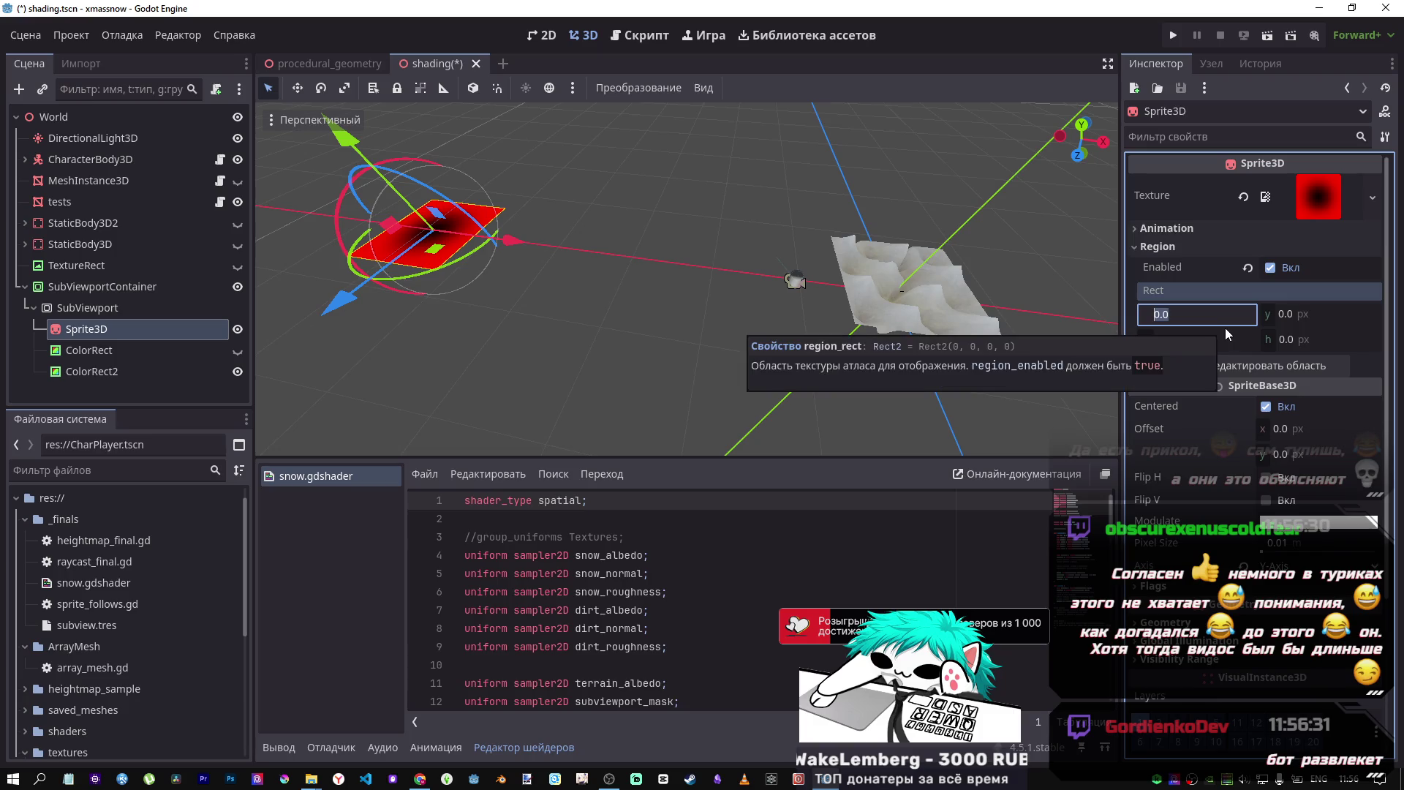
type("1")
key("Tab")
type("1")
key("Tab")
type("1")
key("Return")
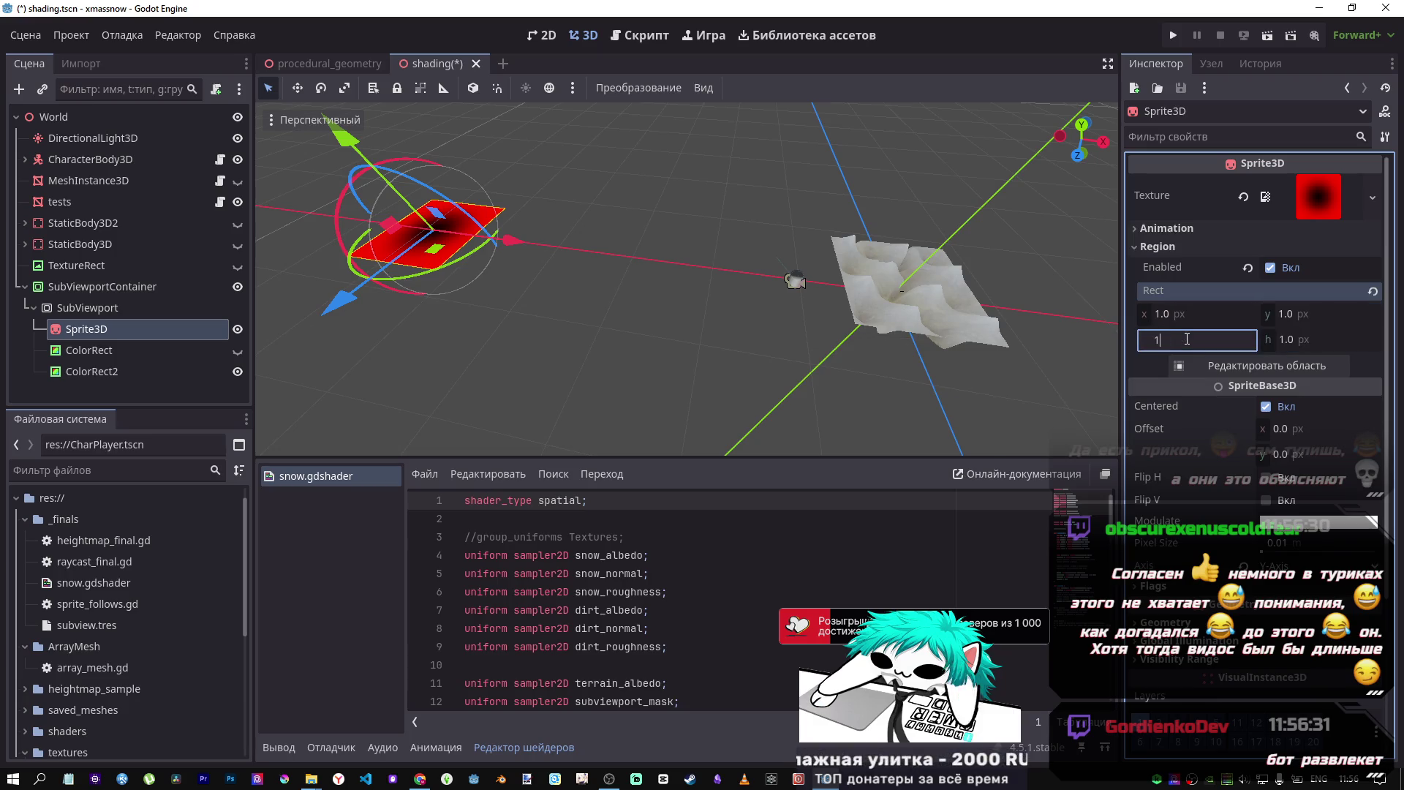
scroll(419, 231, "up", 5)
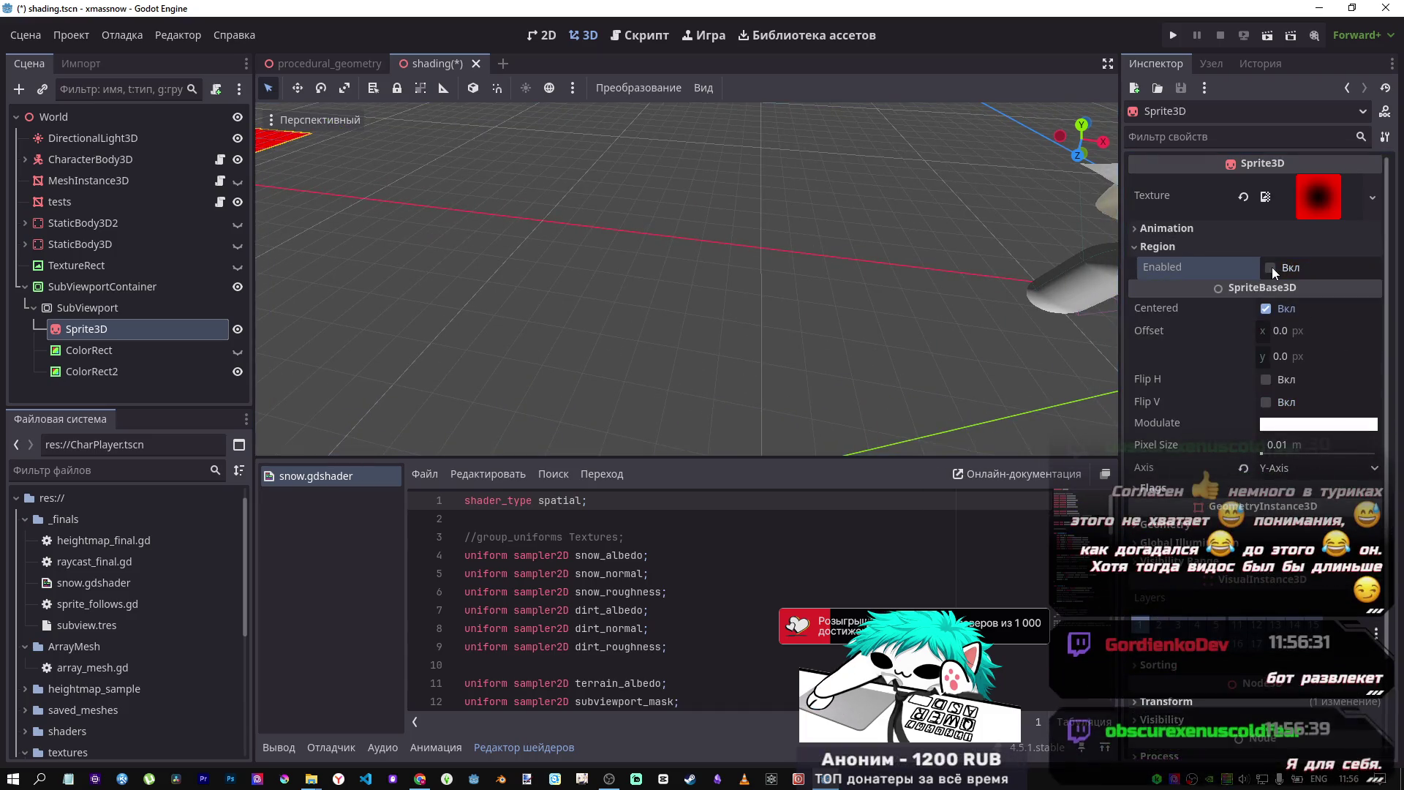
- Set the region rect x, y, w and h to 10 each
left_click(1200, 315)
type("10")
key("Tab")
type("10")
key("Tab")
type("10")
key("Tab")
type("10")
key("Return")
- Look around the scene and zoom to inspect the small red sprite
right_click(670, 321)
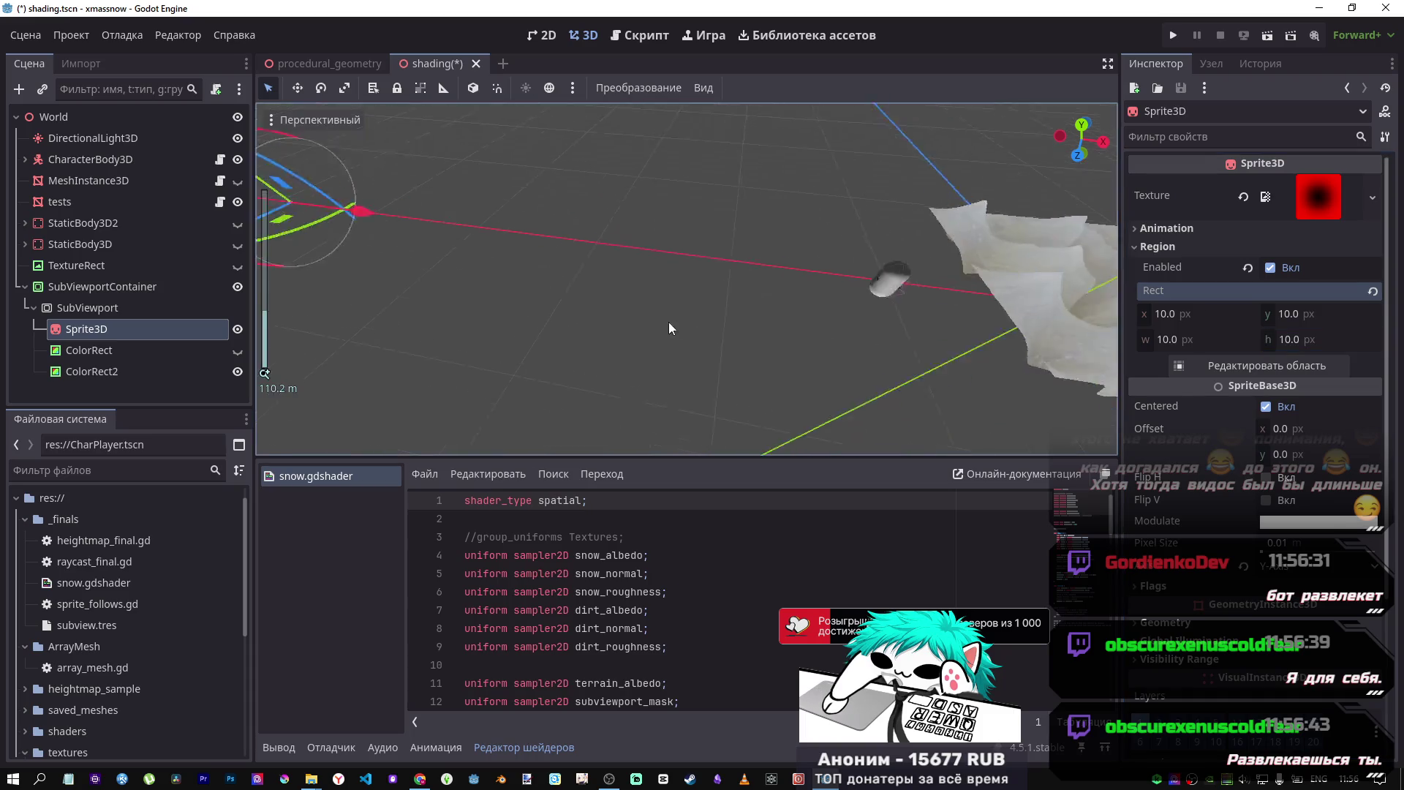
scroll(670, 321, "up", 6)
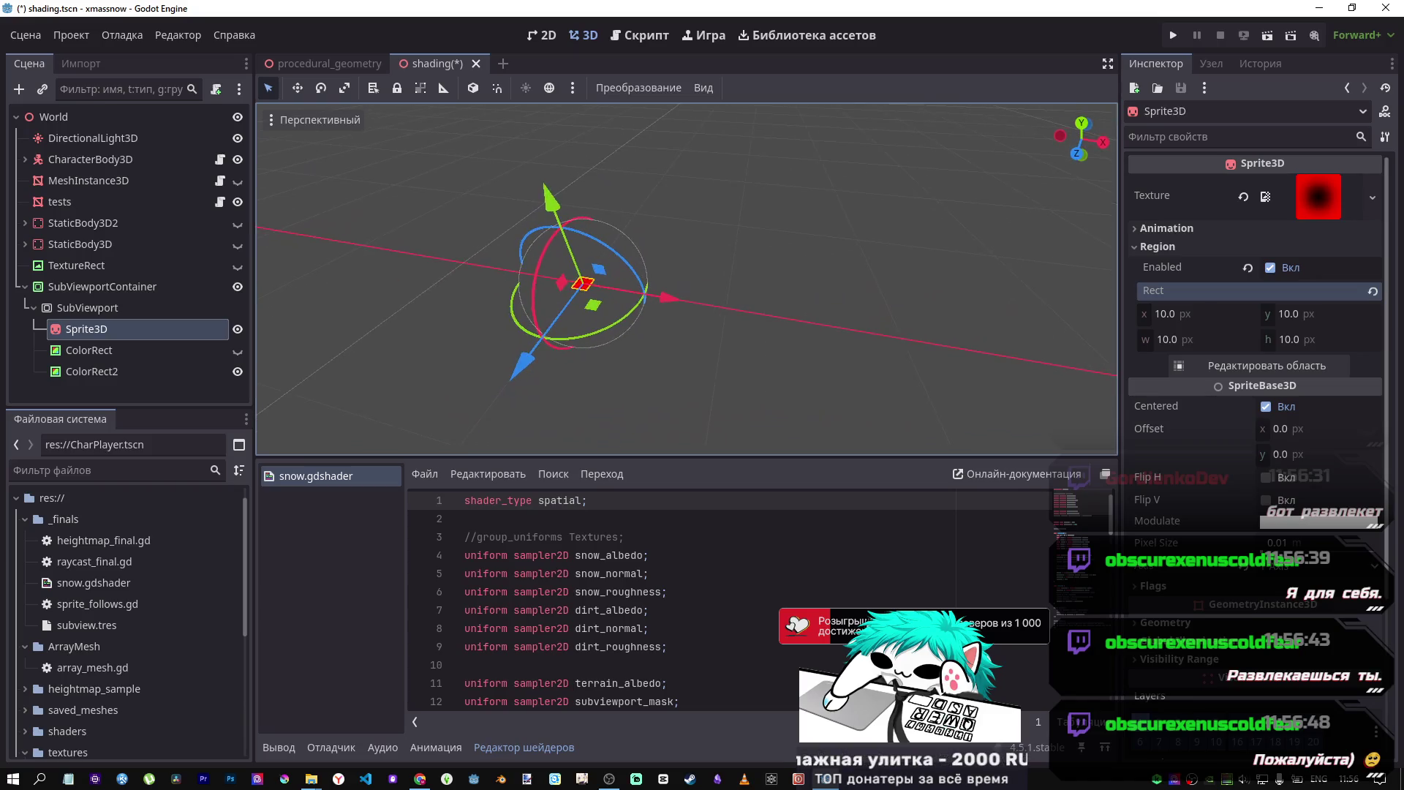
scroll(588, 305, "down", 2)
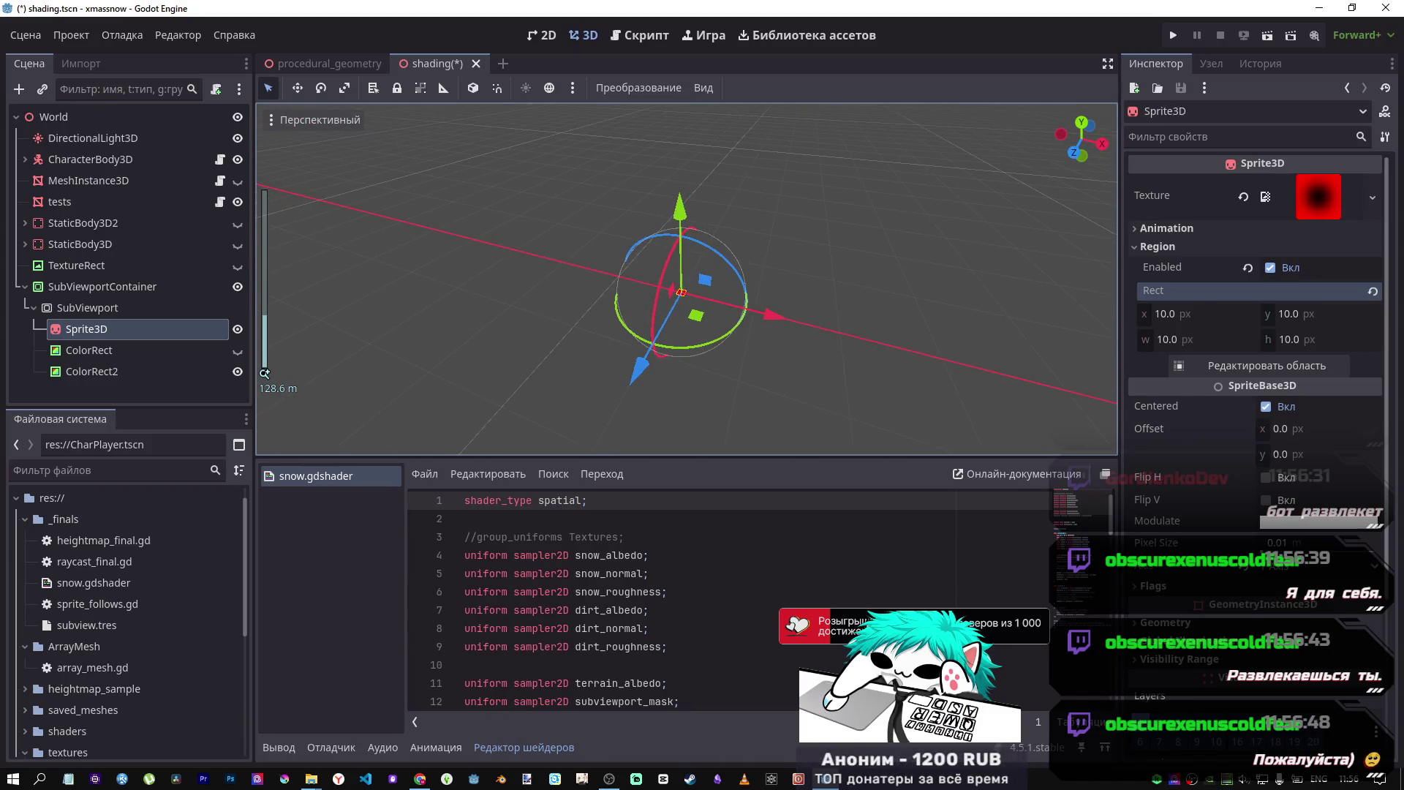
scroll(687, 278, "down", 3)
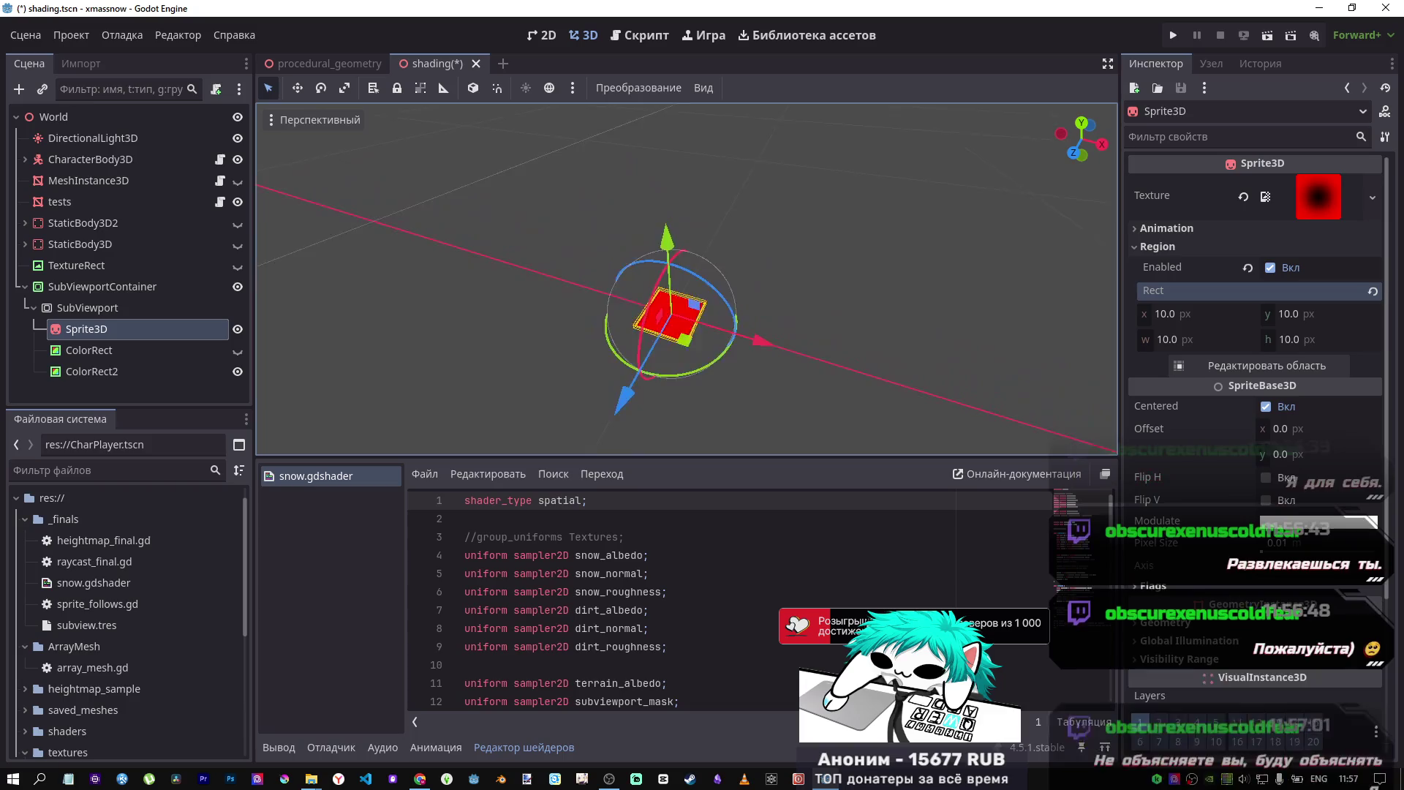
- Move closer to the sprite, collapse its Animation settings and check the texture preview
key("w")
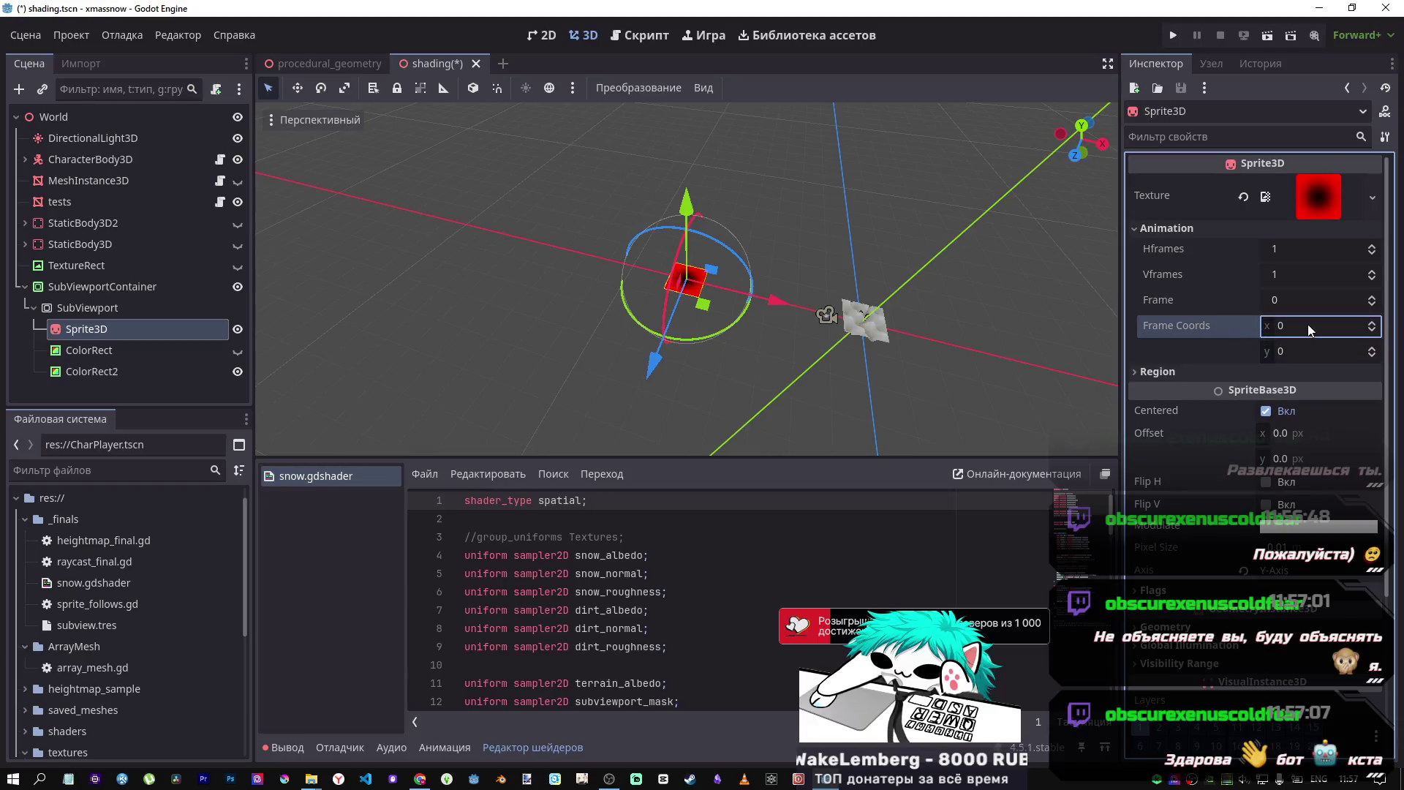
left_click(1181, 229)
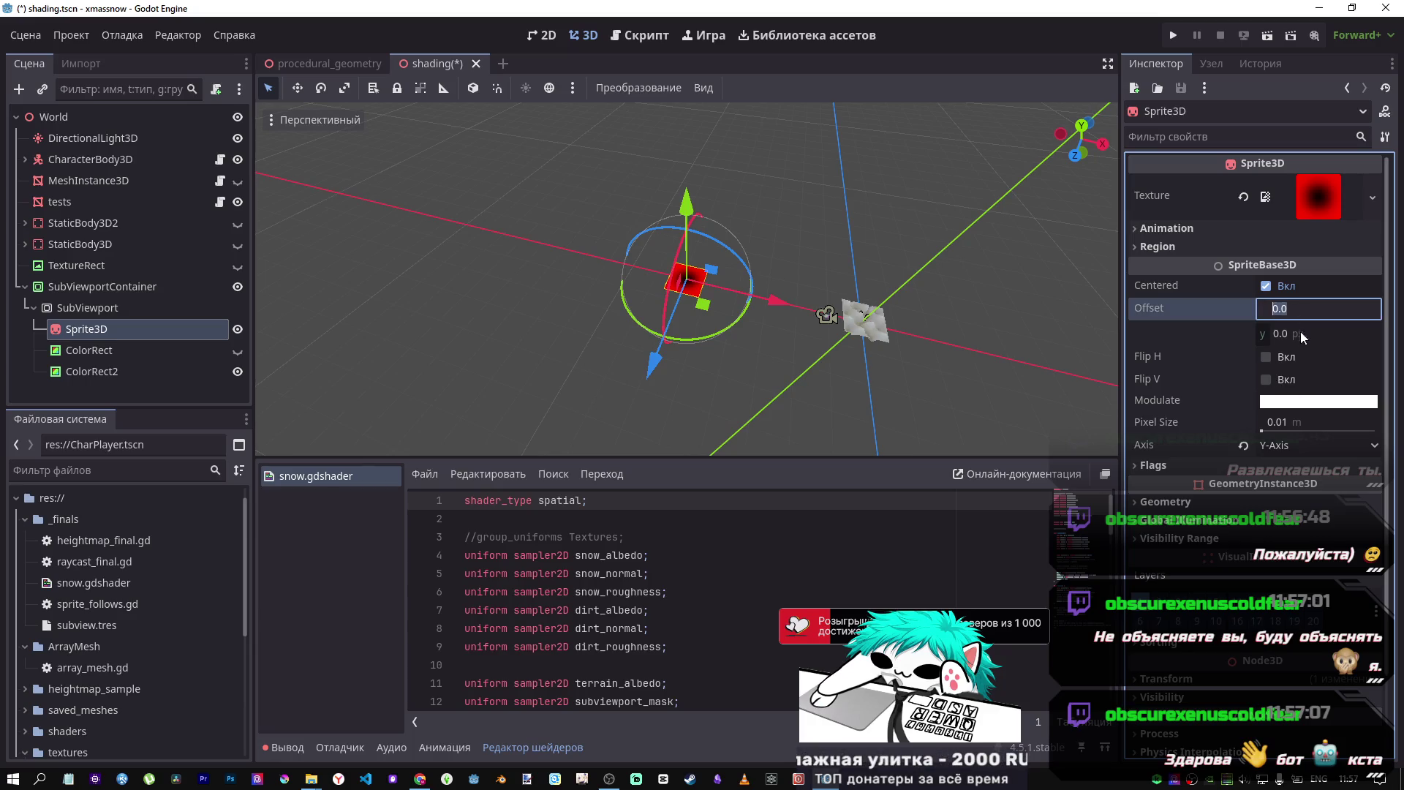
left_click(1306, 204)
left_click(1308, 200)
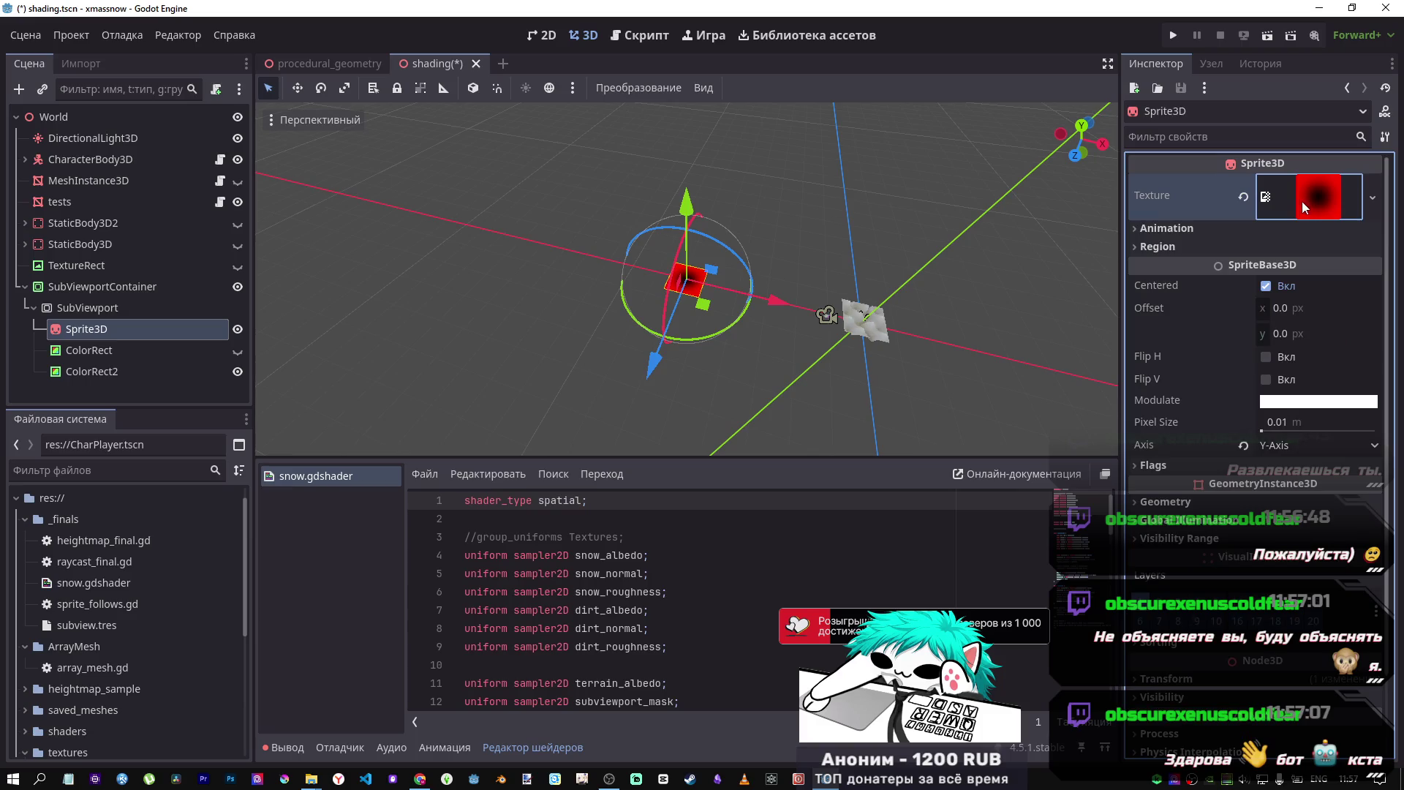
- Select the red sprite, drag it along the X axis and refocus the camera on it
left_click(768, 304)
left_click(705, 294)
left_click_drag(772, 303, 938, 336)
scroll(943, 337, "down", 10)
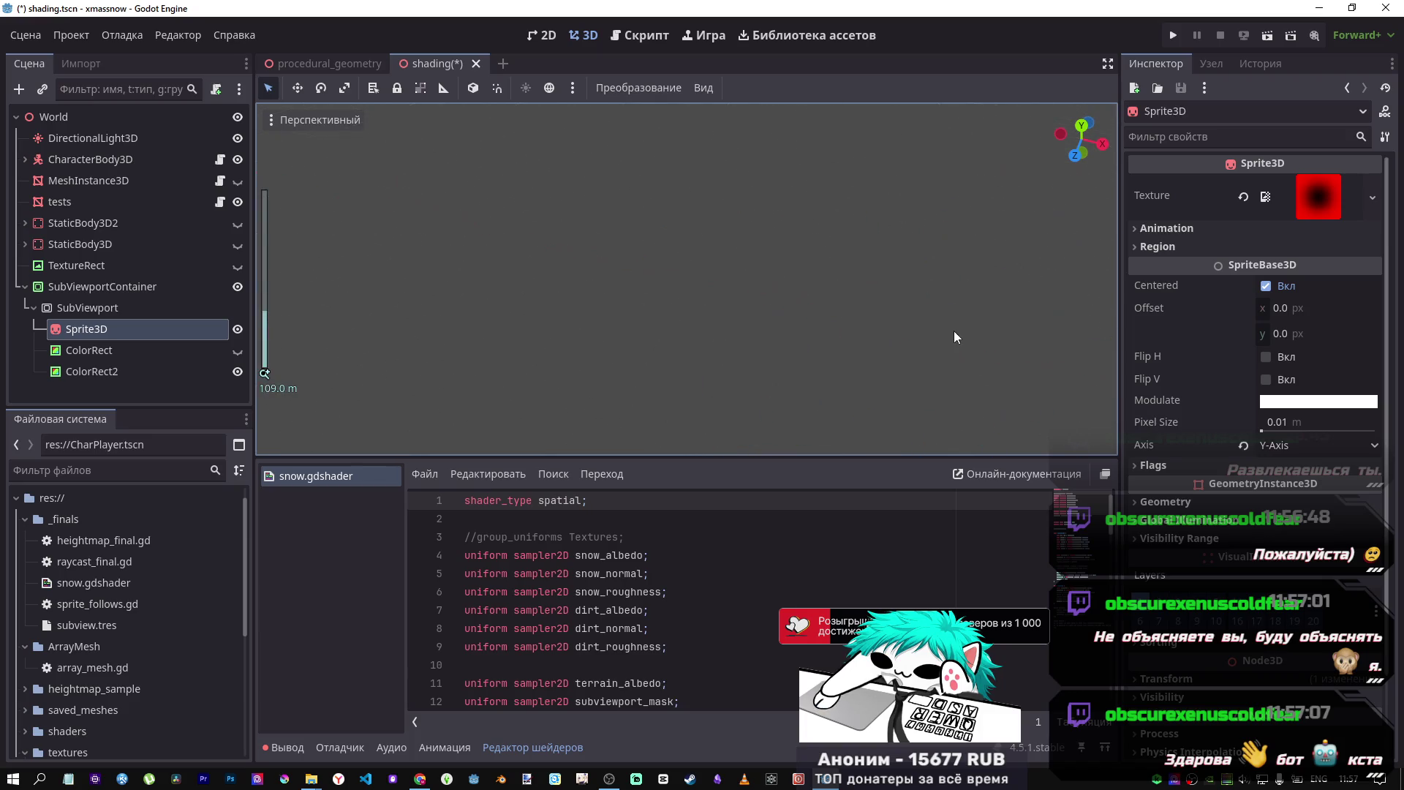
key("shift+f")
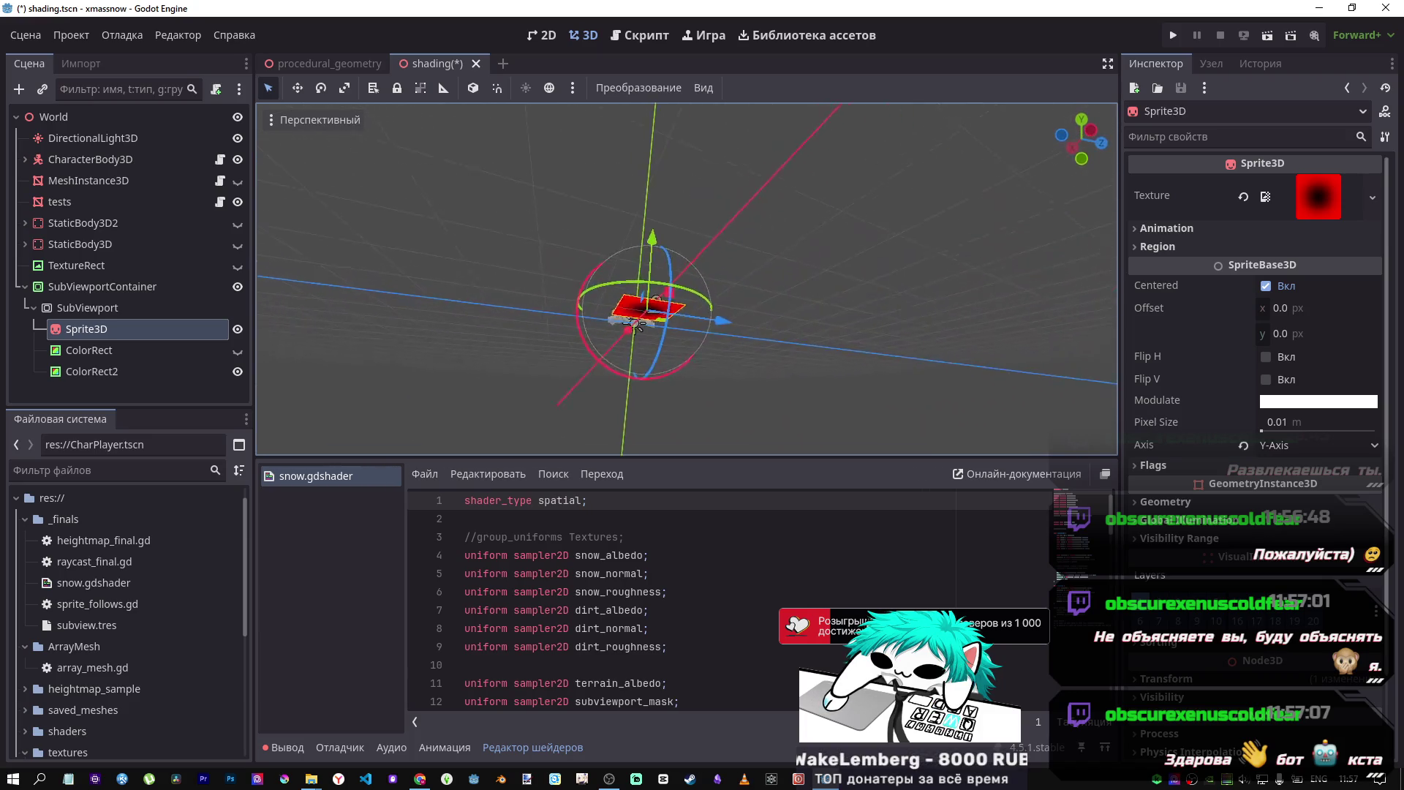
key("w")
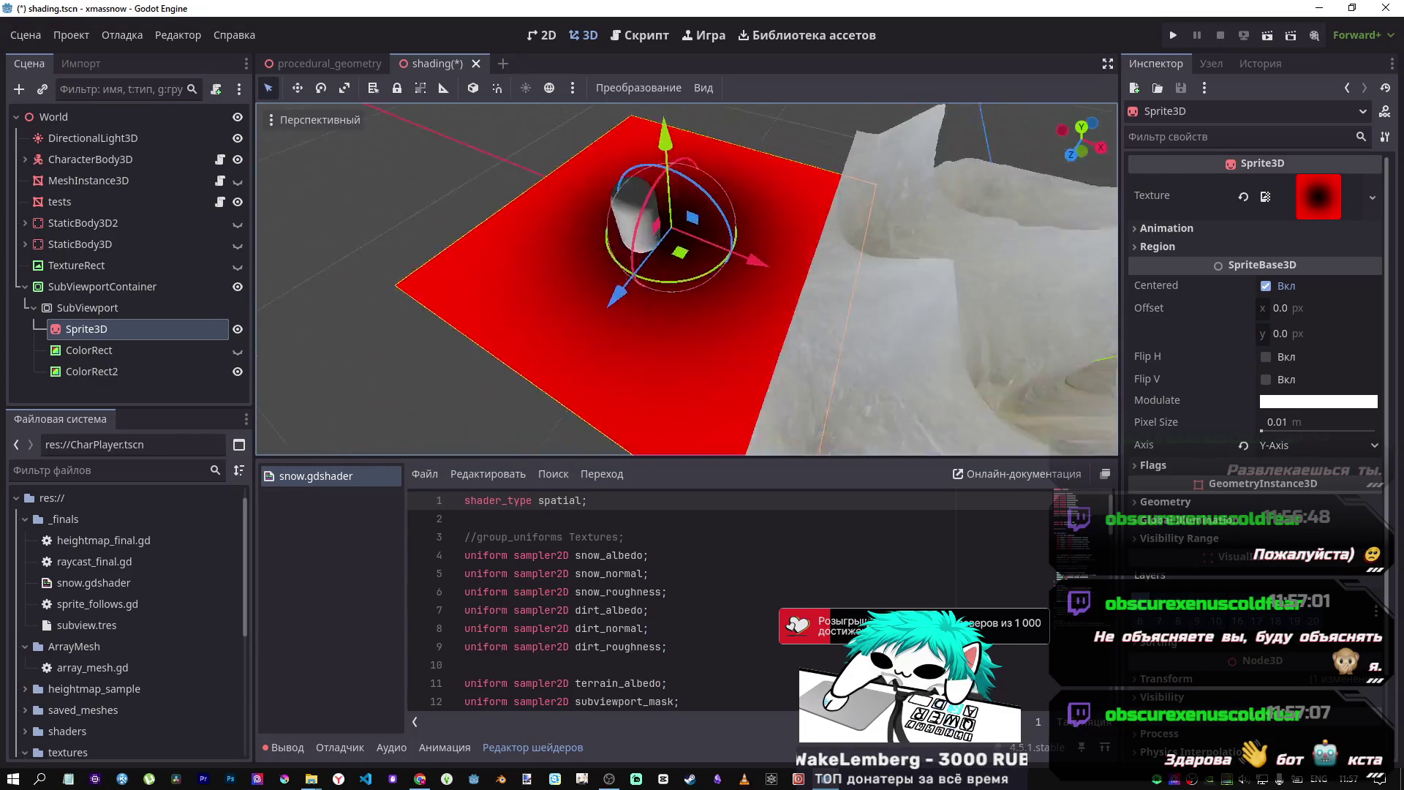
key("shift+f")
- Open the tests.gd script from the tests node and switch to the browser tutorial
left_click(128, 338)
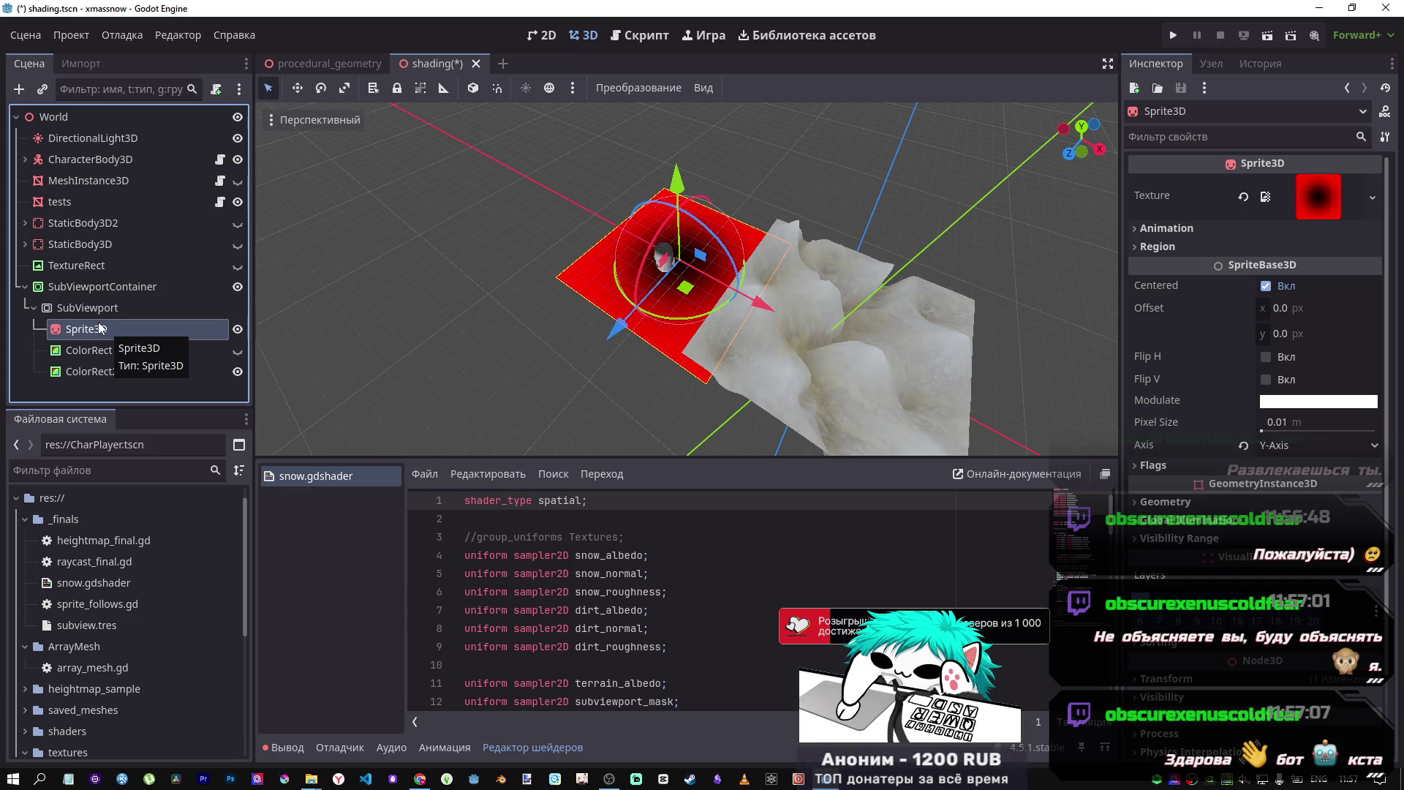
left_click(219, 202)
key("alt+Tab")
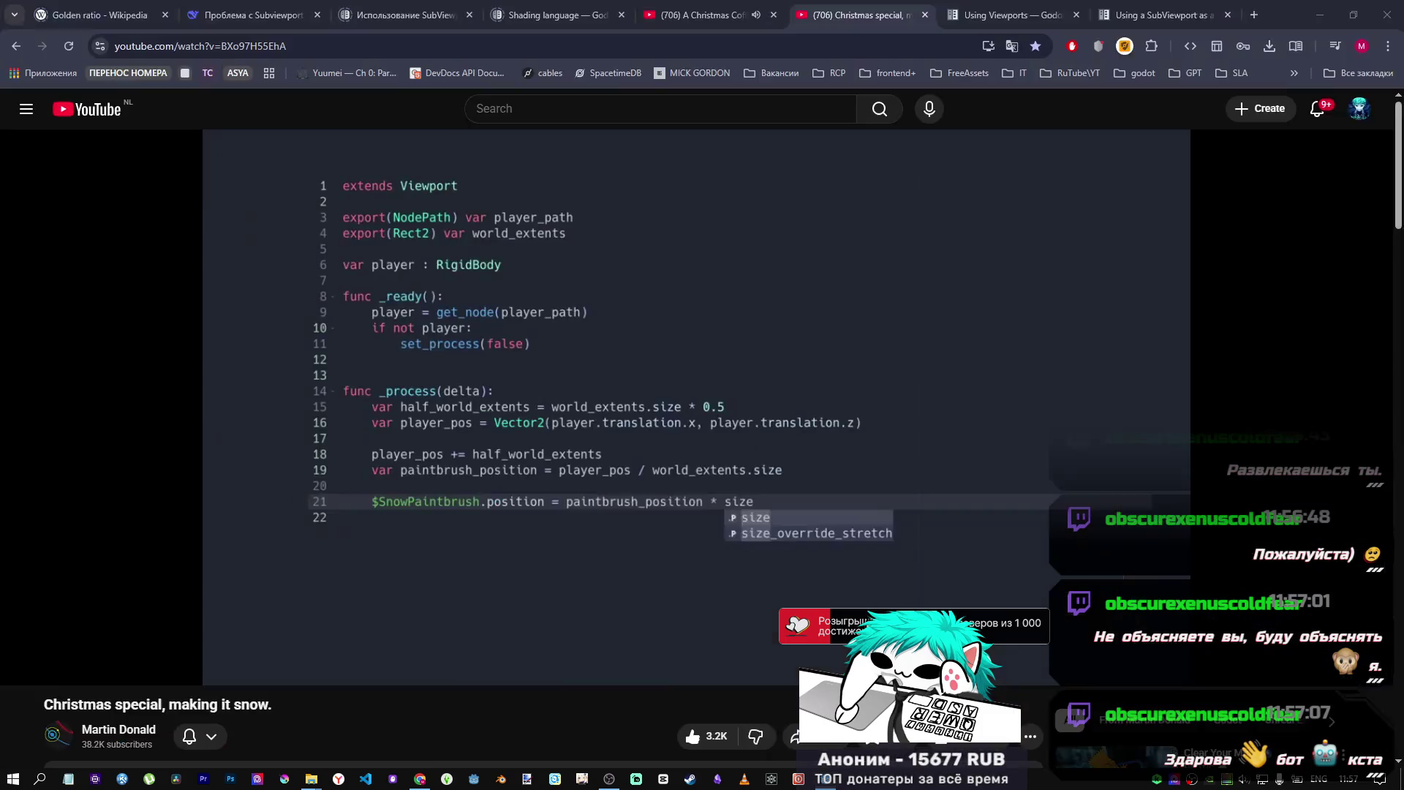
- Check the SubViewport node in Godot, then return to the tutorial and resume playback
key("alt+Tab")
left_click(113, 314)
key("alt+Tab")
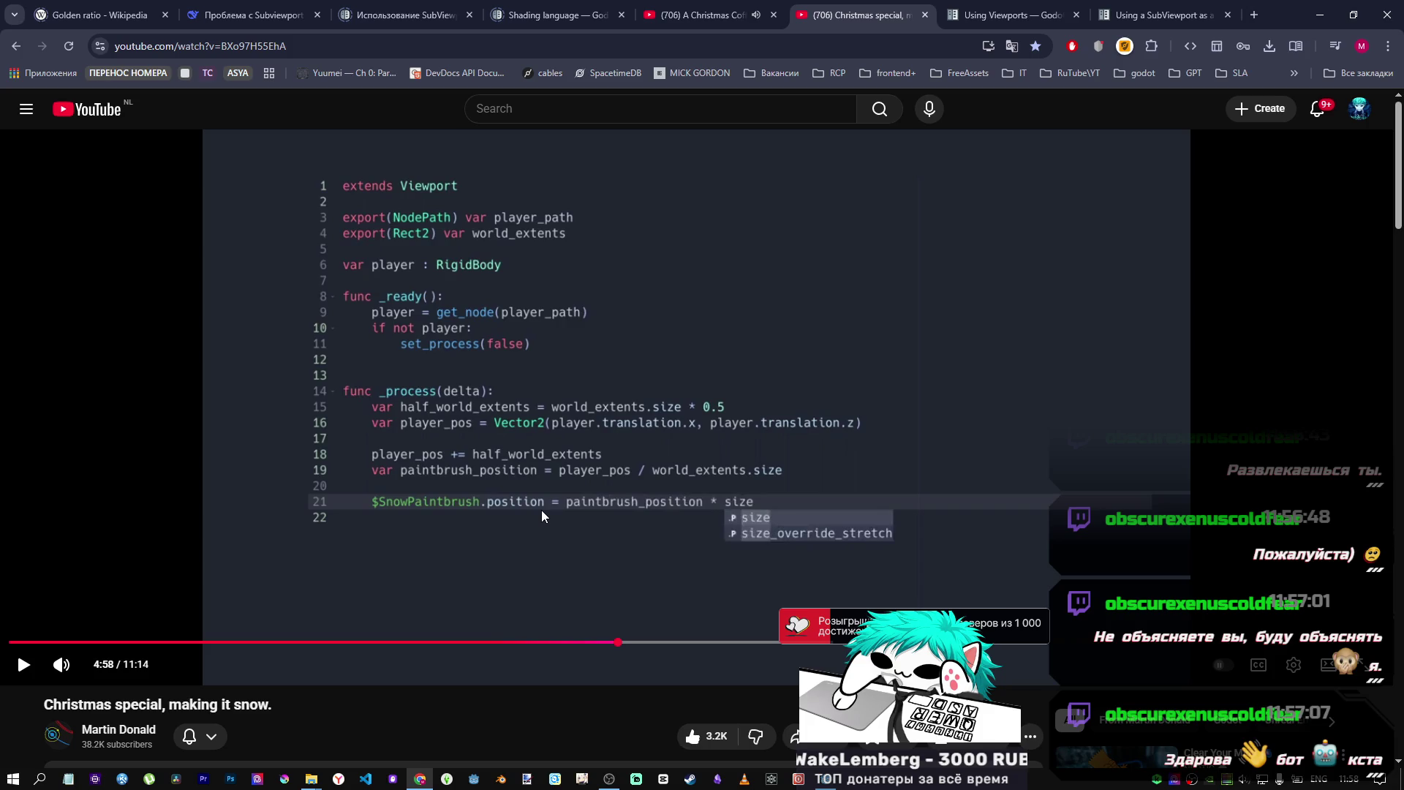
key("alt+Tab")
key("alt+Tab")
left_click(521, 468)
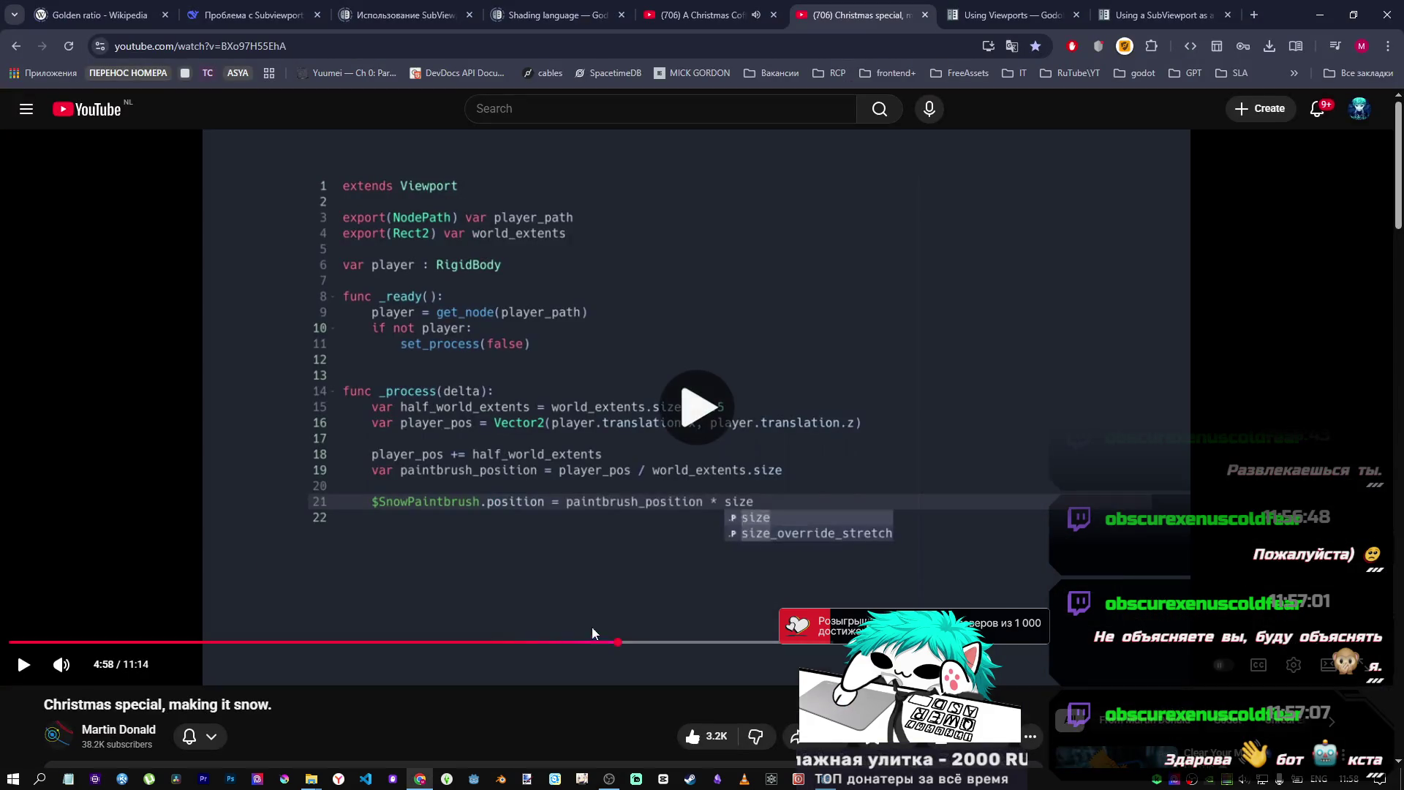
- Scrub the tutorial progress bar back and forth until it rests at 5:18
mouse_move(630, 648)
left_mouse_down()
mouse_move(690, 648)
mouse_move(668, 647)
left_mouse_up()
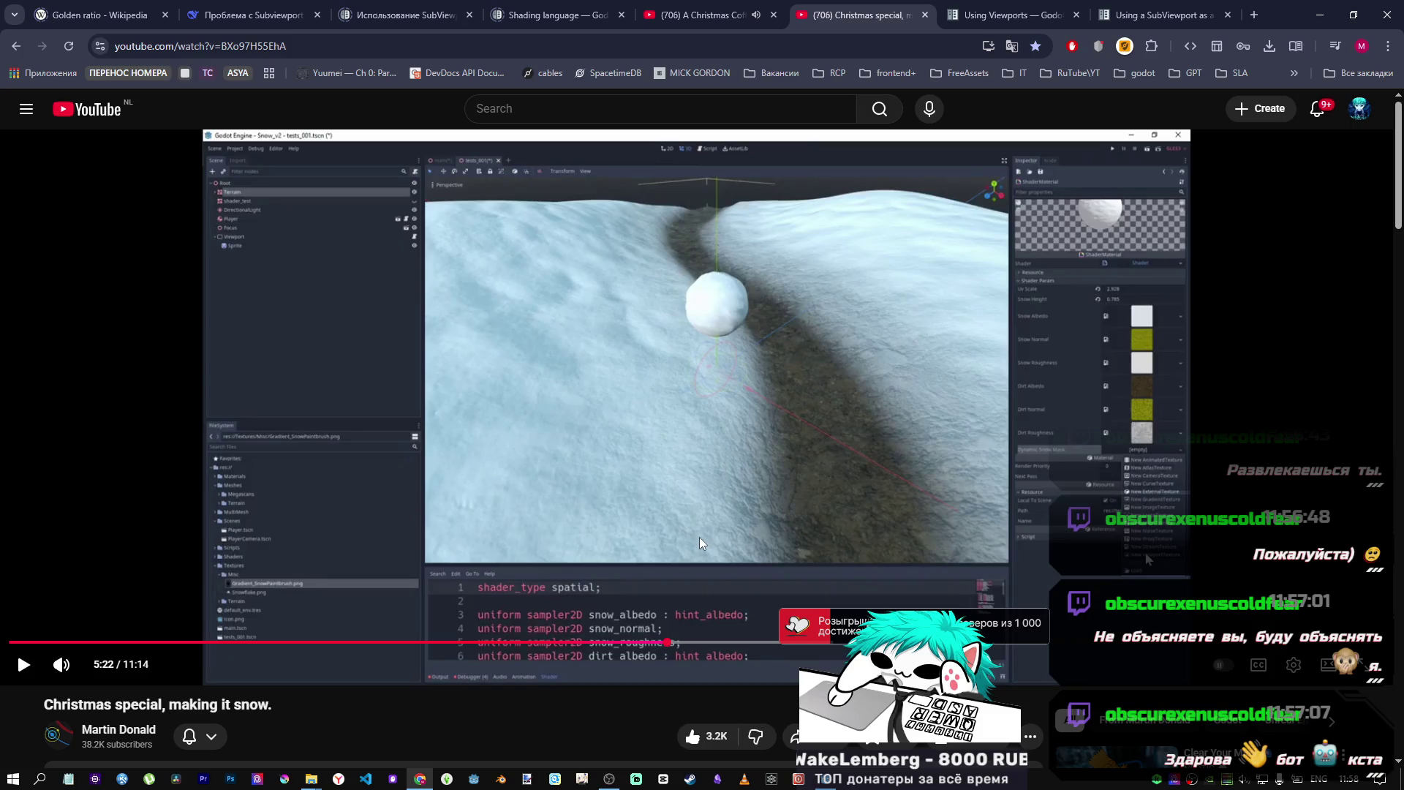
left_click(663, 643)
mouse_move(663, 643)
left_mouse_down()
mouse_move(646, 642)
mouse_move(657, 644)
left_mouse_up()
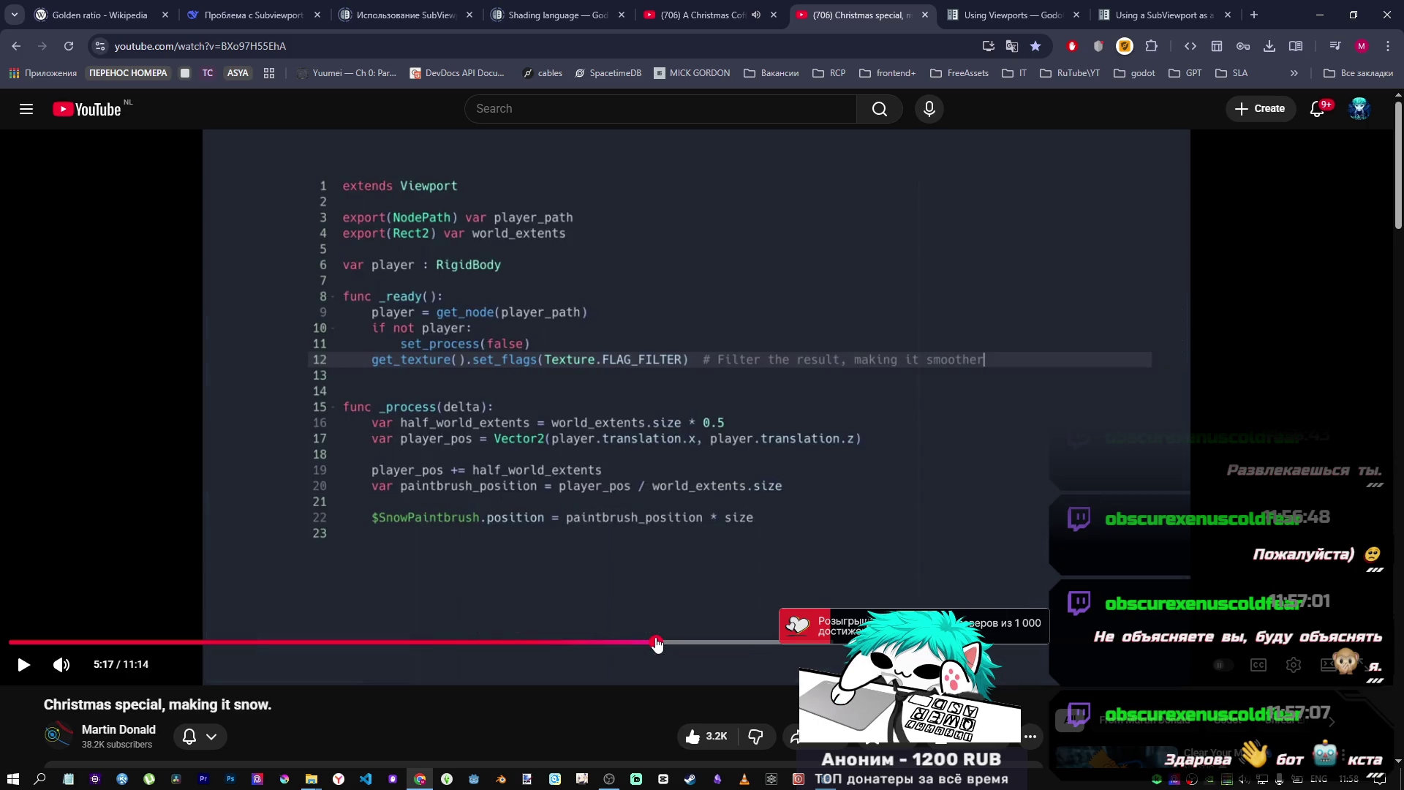
left_click_drag(660, 644, 656, 646)
left_click(659, 645)
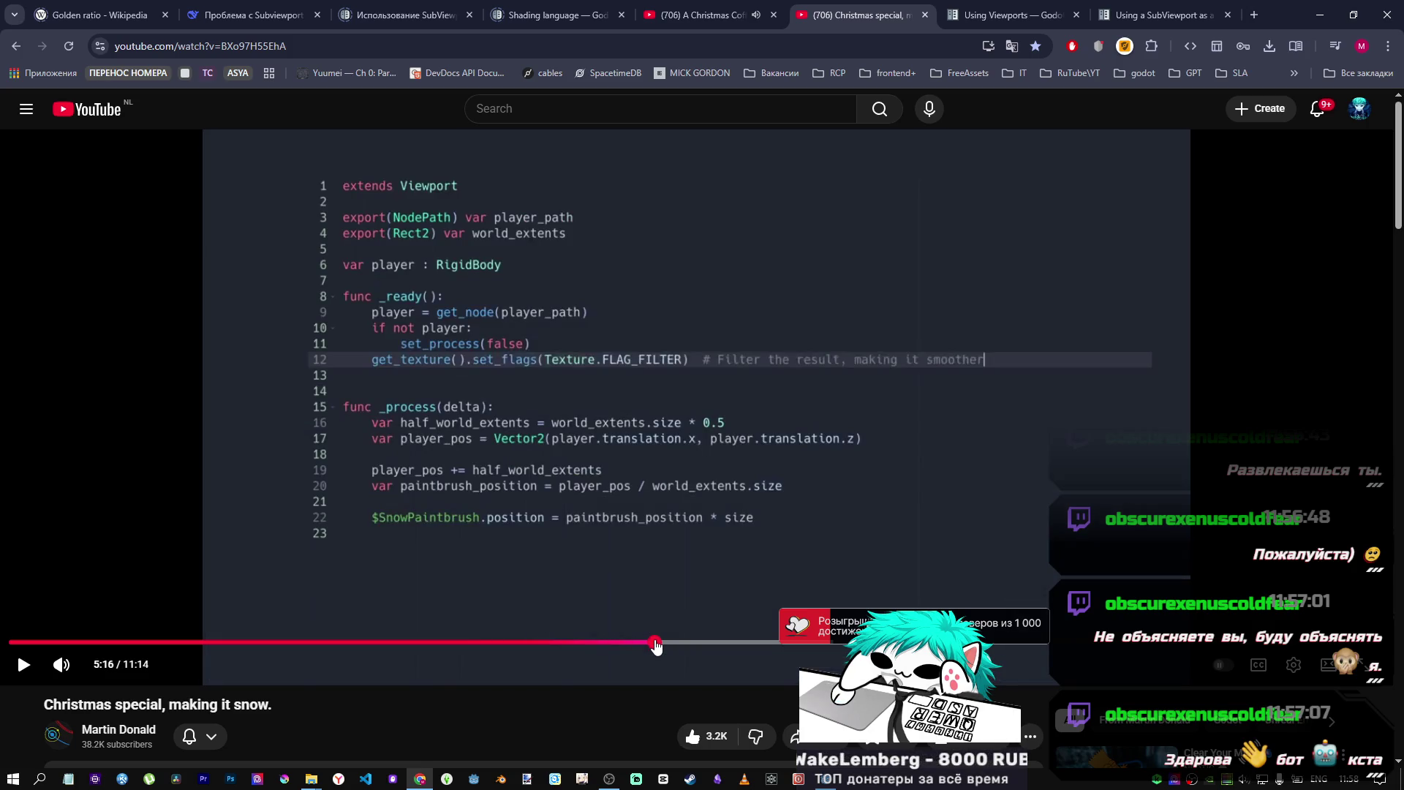
left_click(657, 645)
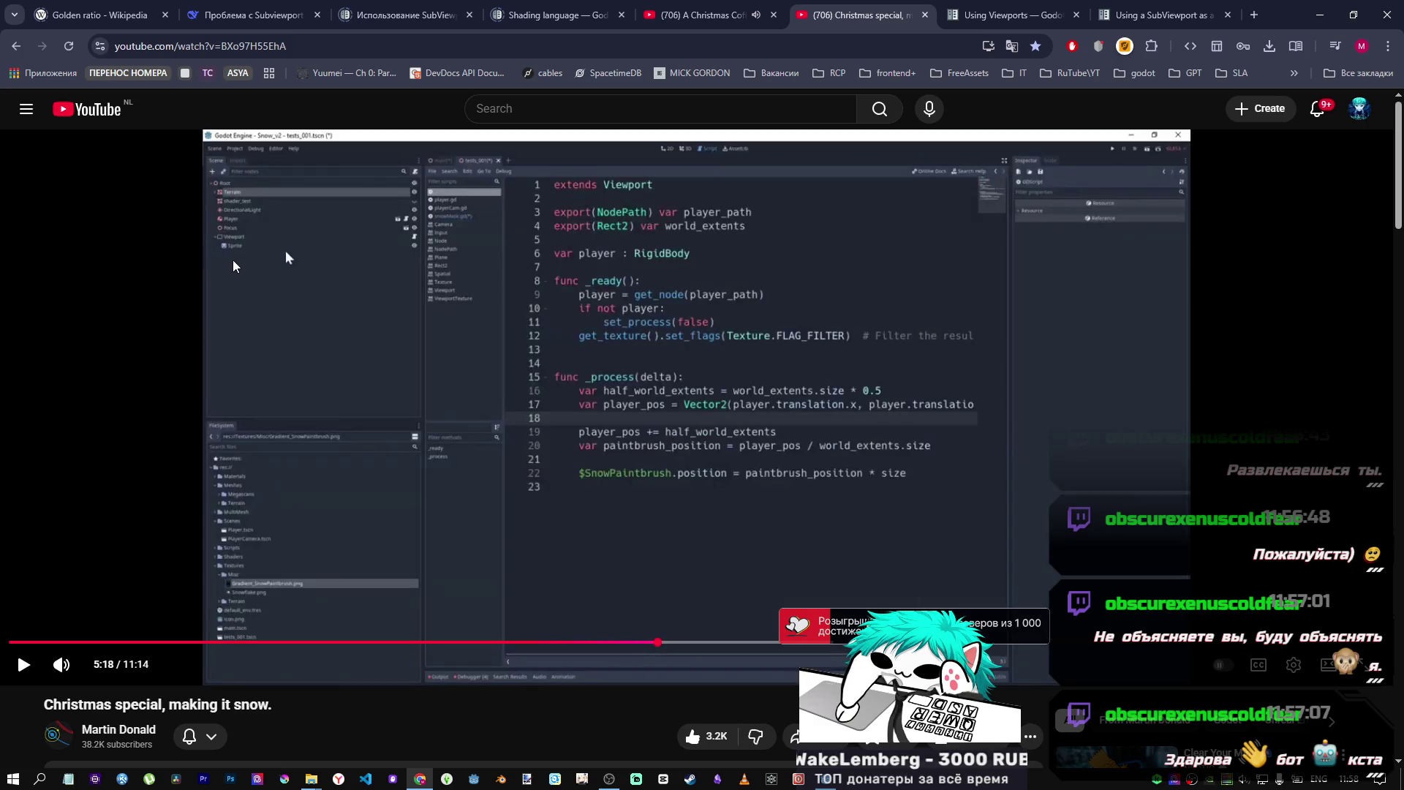
- Study the 5:18 viewport script full screen, pause it, and return to tests.gd in Godot
double_click(671, 326)
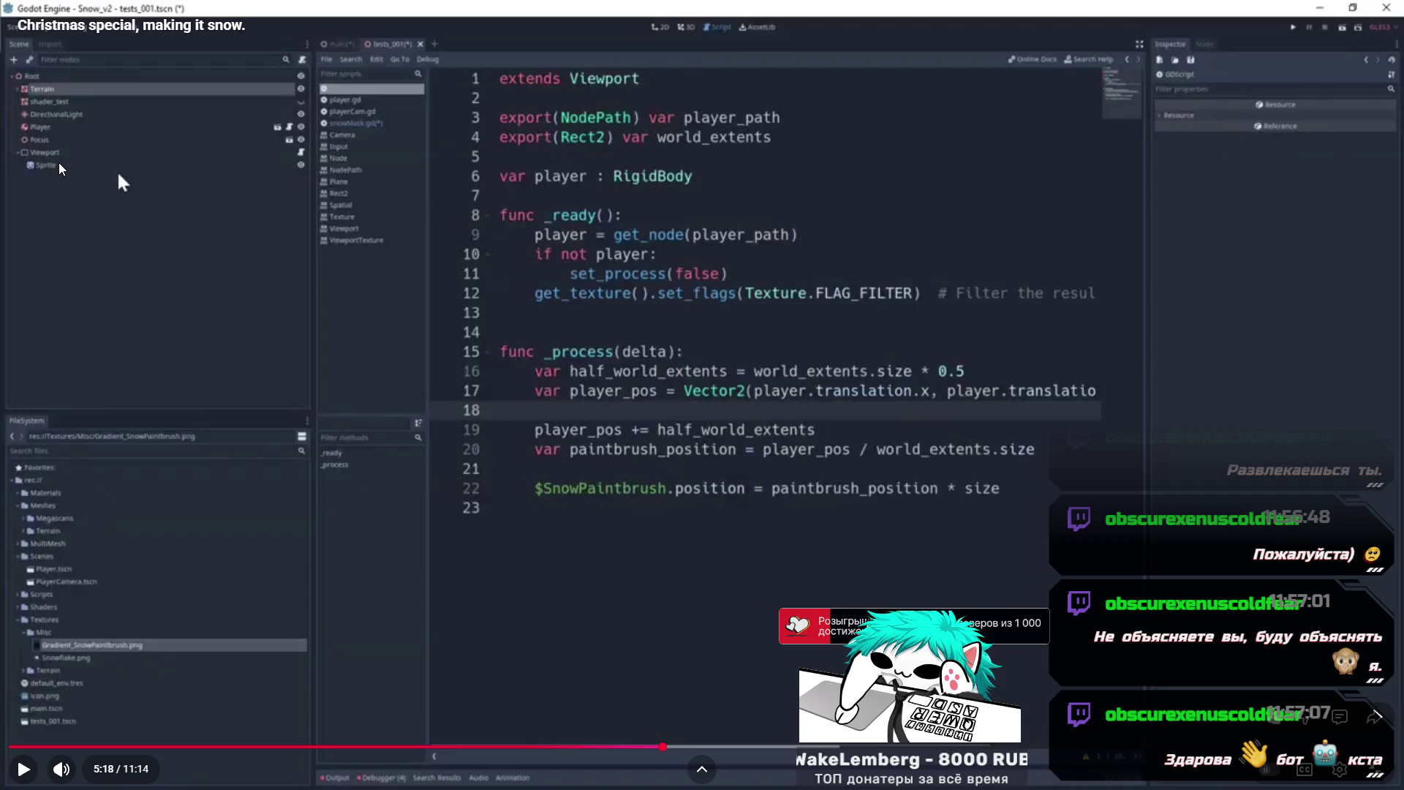
key("Escape")
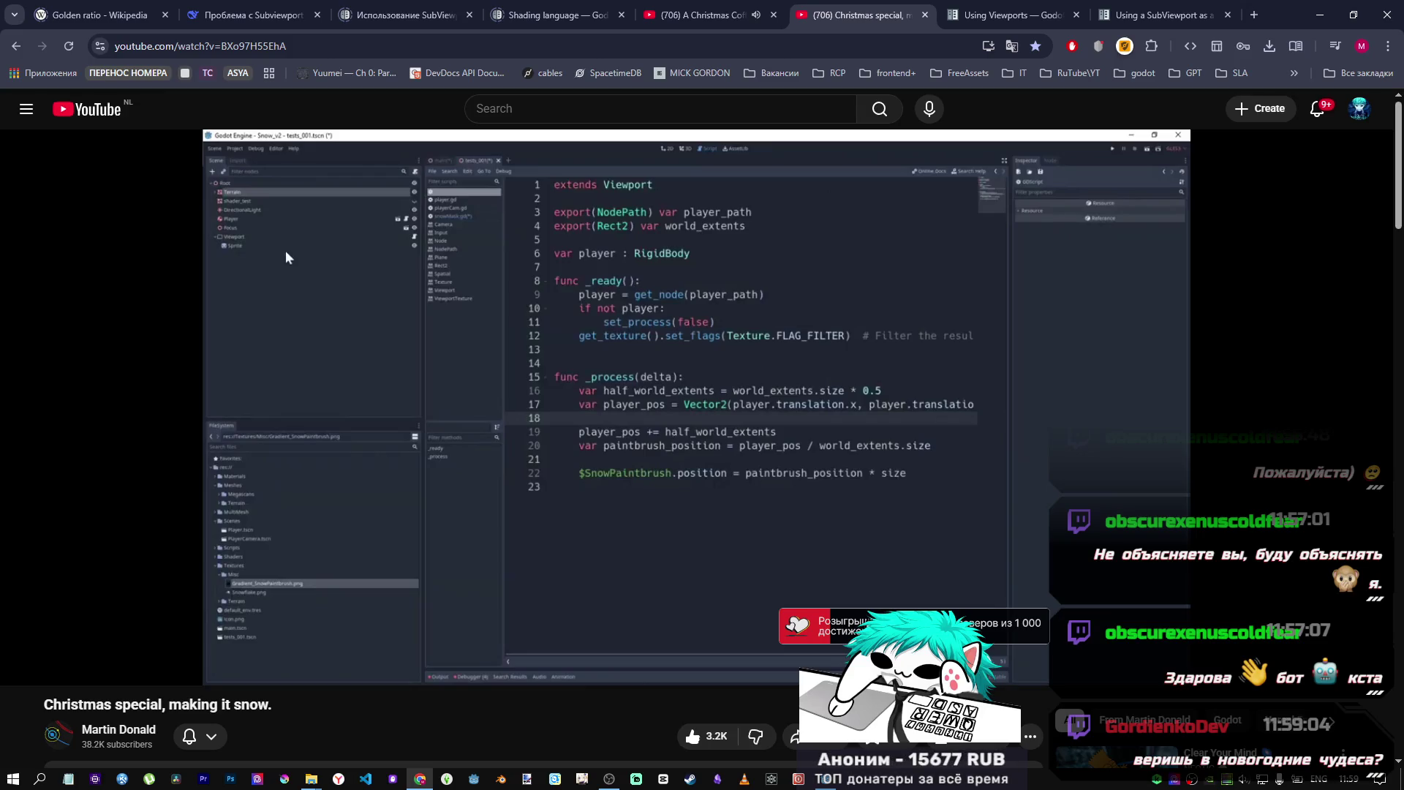
left_click(687, 371)
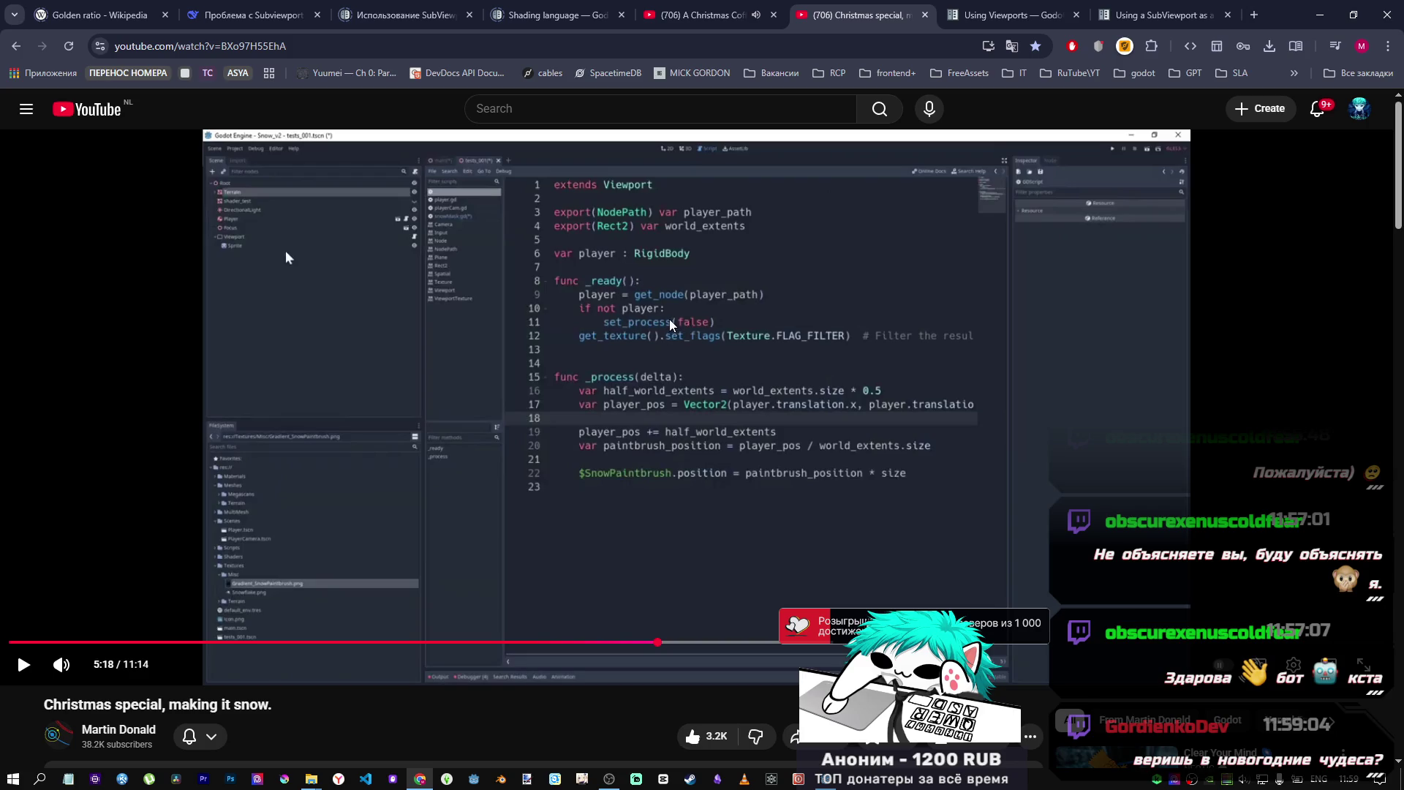
key("alt+Tab")
left_click(704, 298)
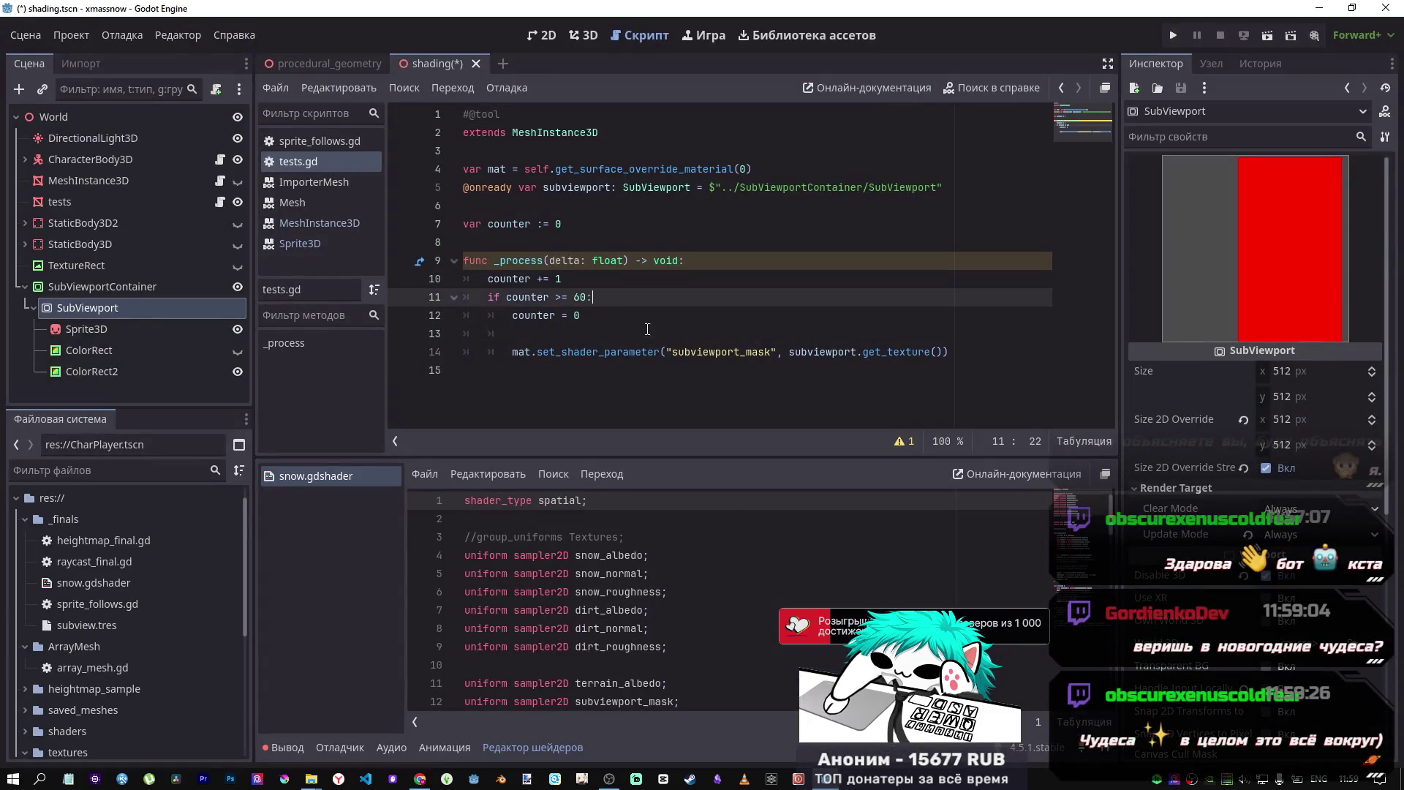
- Save the shading scene with Ctrl+S and select lines around the counter code in tests.gd
key("ctrl+s")
left_click_drag(687, 242, 688, 281)
left_click(722, 350)
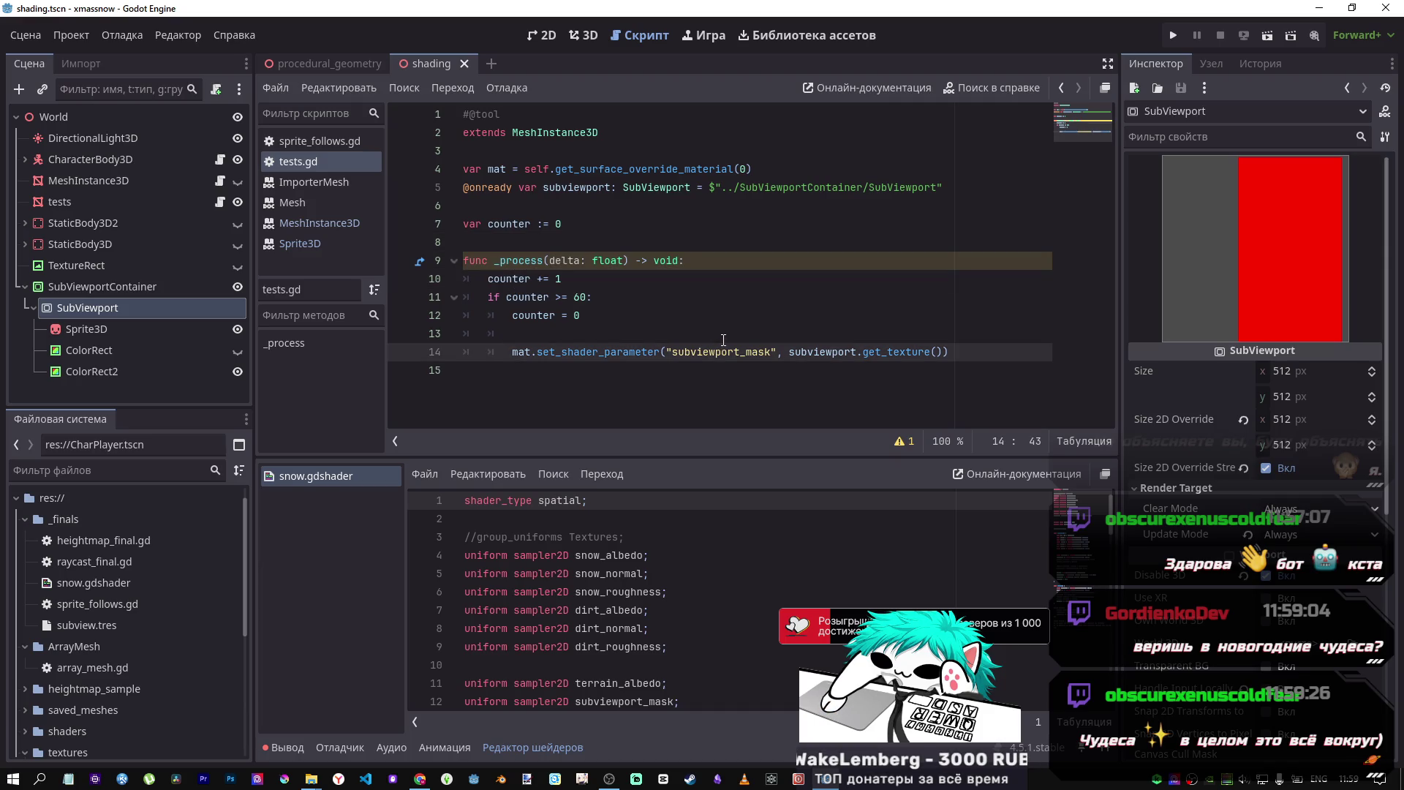
left_click(706, 335)
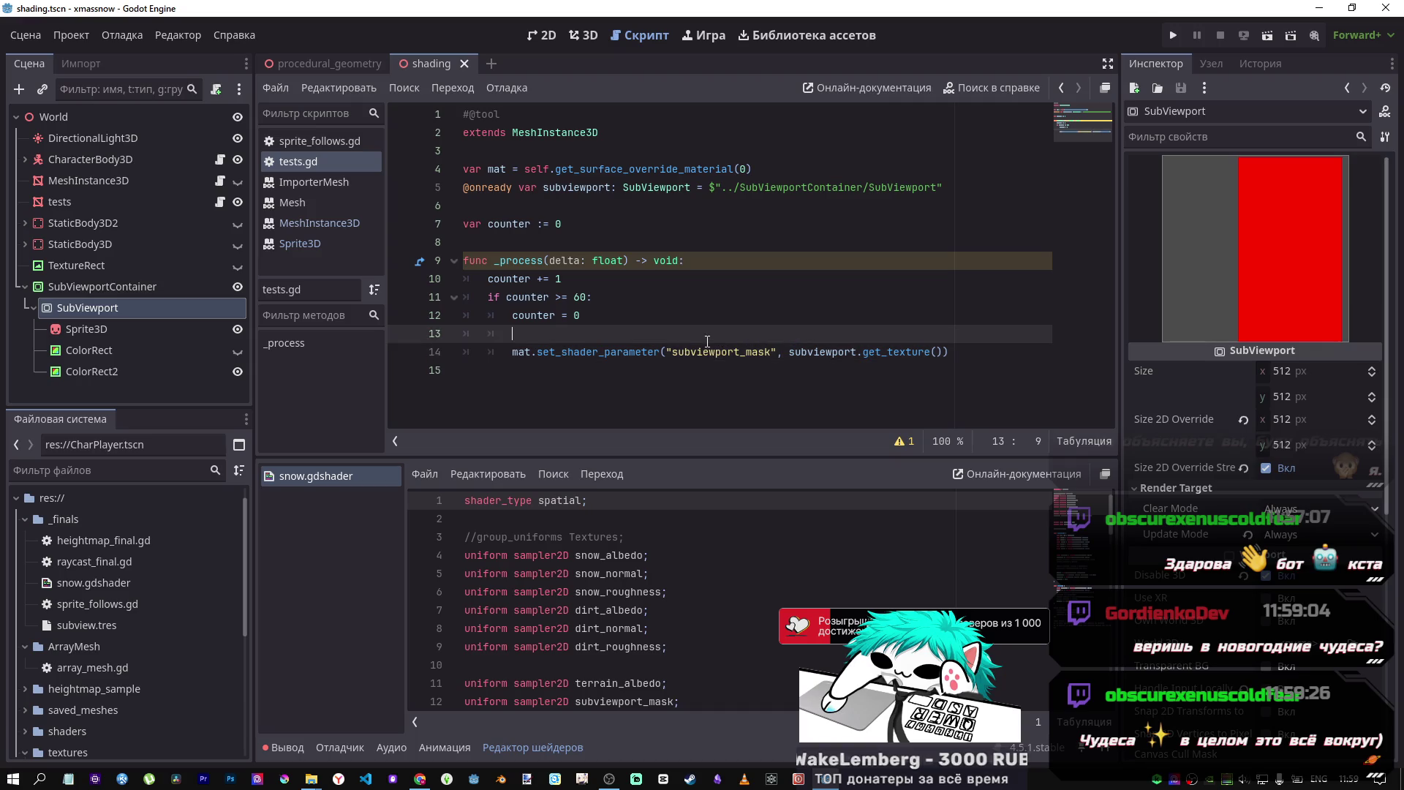
key("shift+Up")
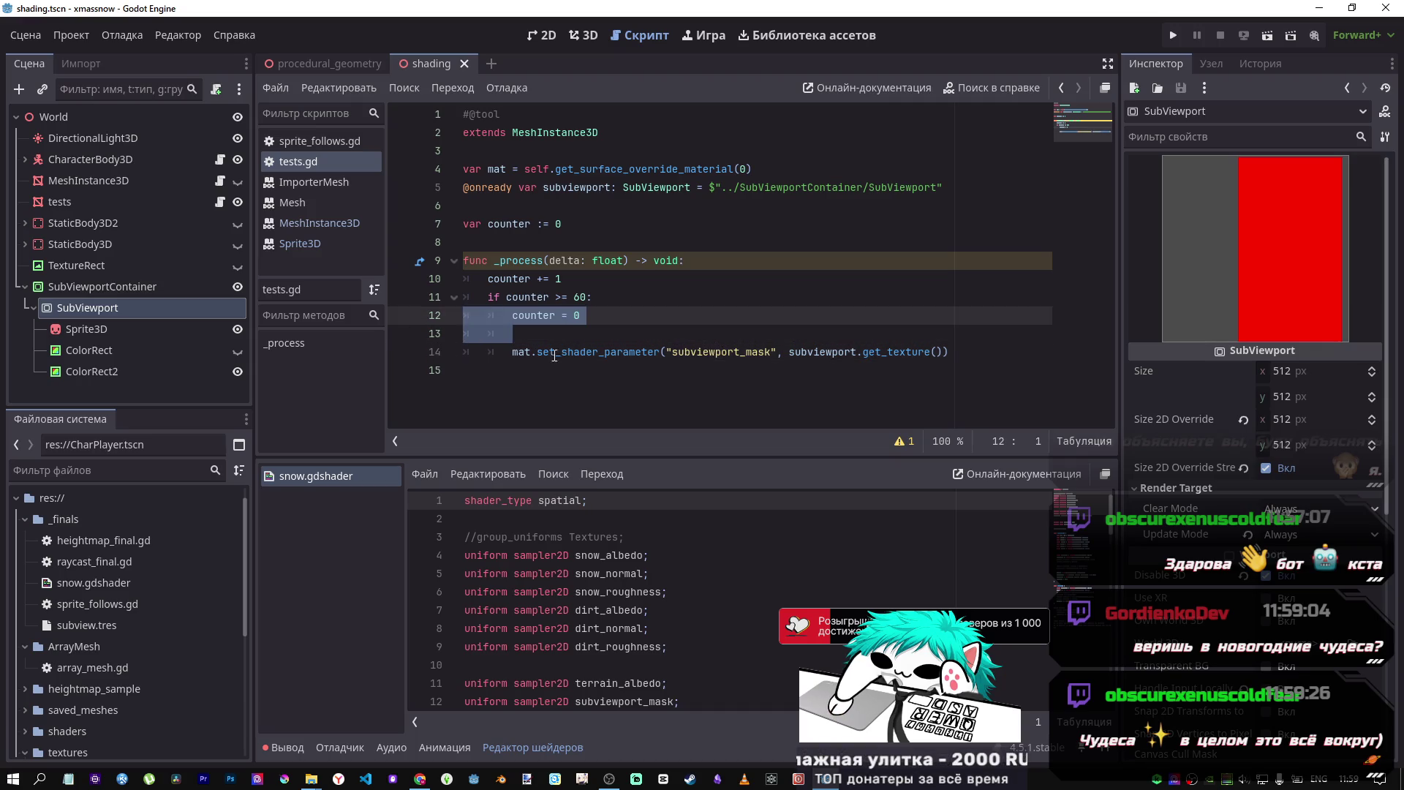
- Finish the line selection, switch to the 3D view and orbit around the red plane and terrain
key("shift+Down")
left_click(593, 38)
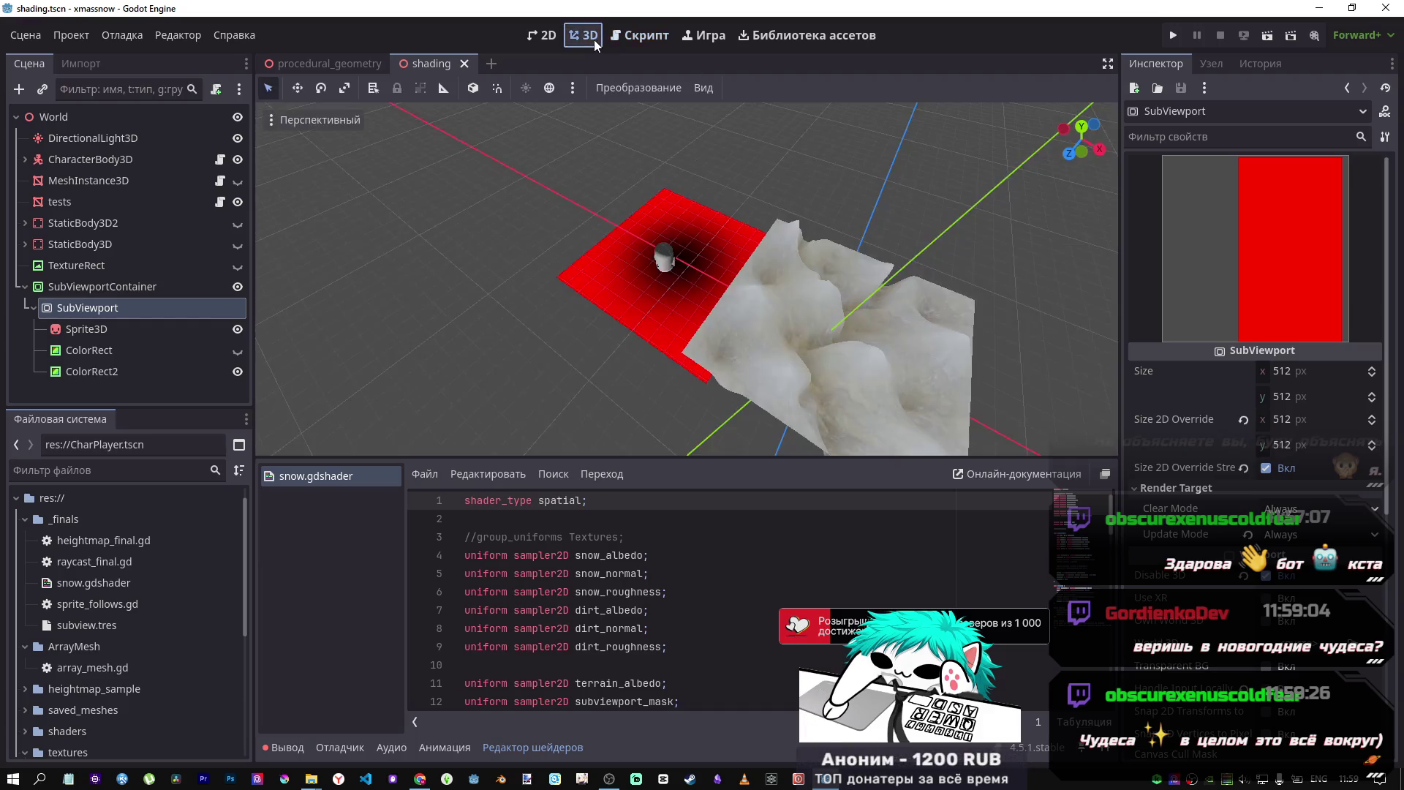
left_click_drag(740, 271, 803, 276)
scroll(804, 276, "up", 5)
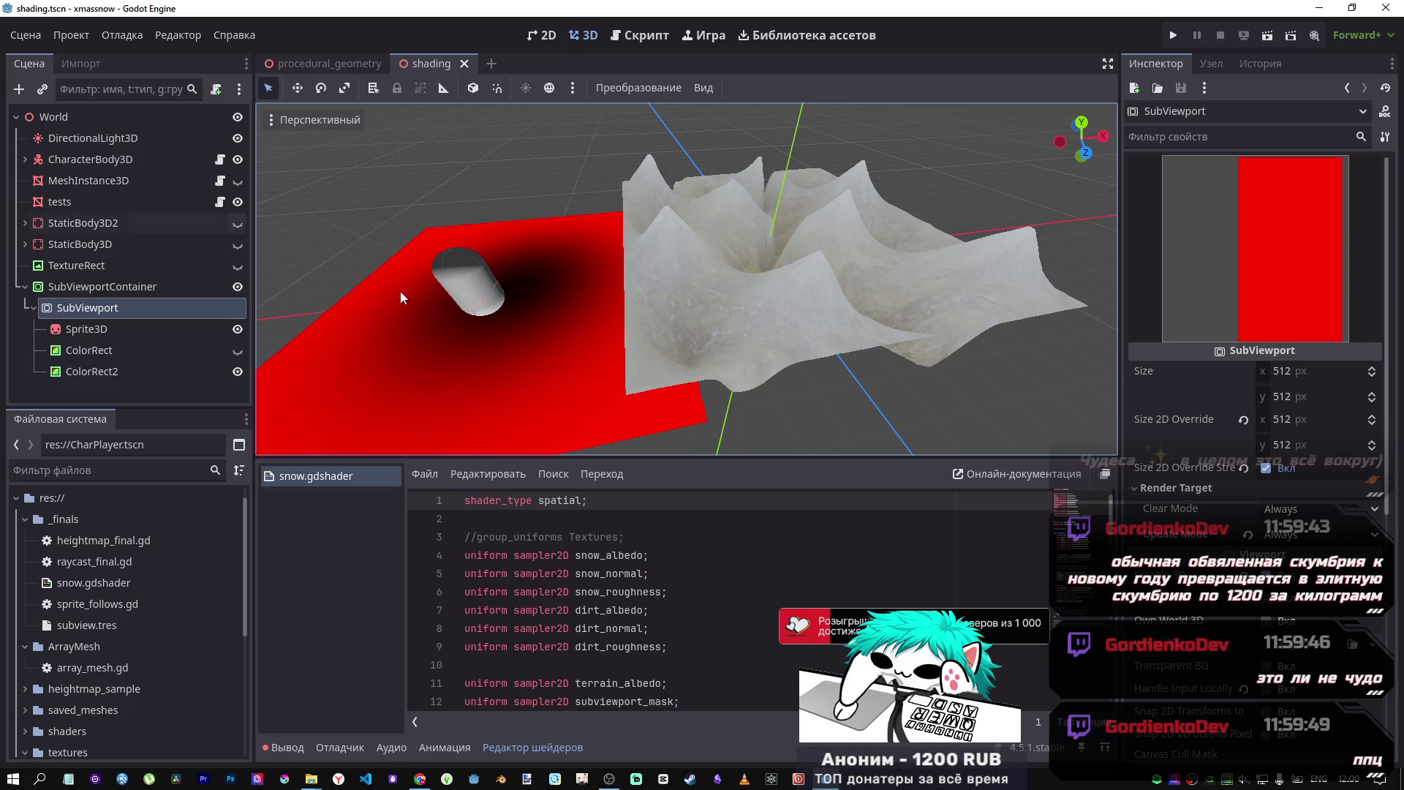
scroll(358, 282, "down", 5)
scroll(687, 278, "up", 5)
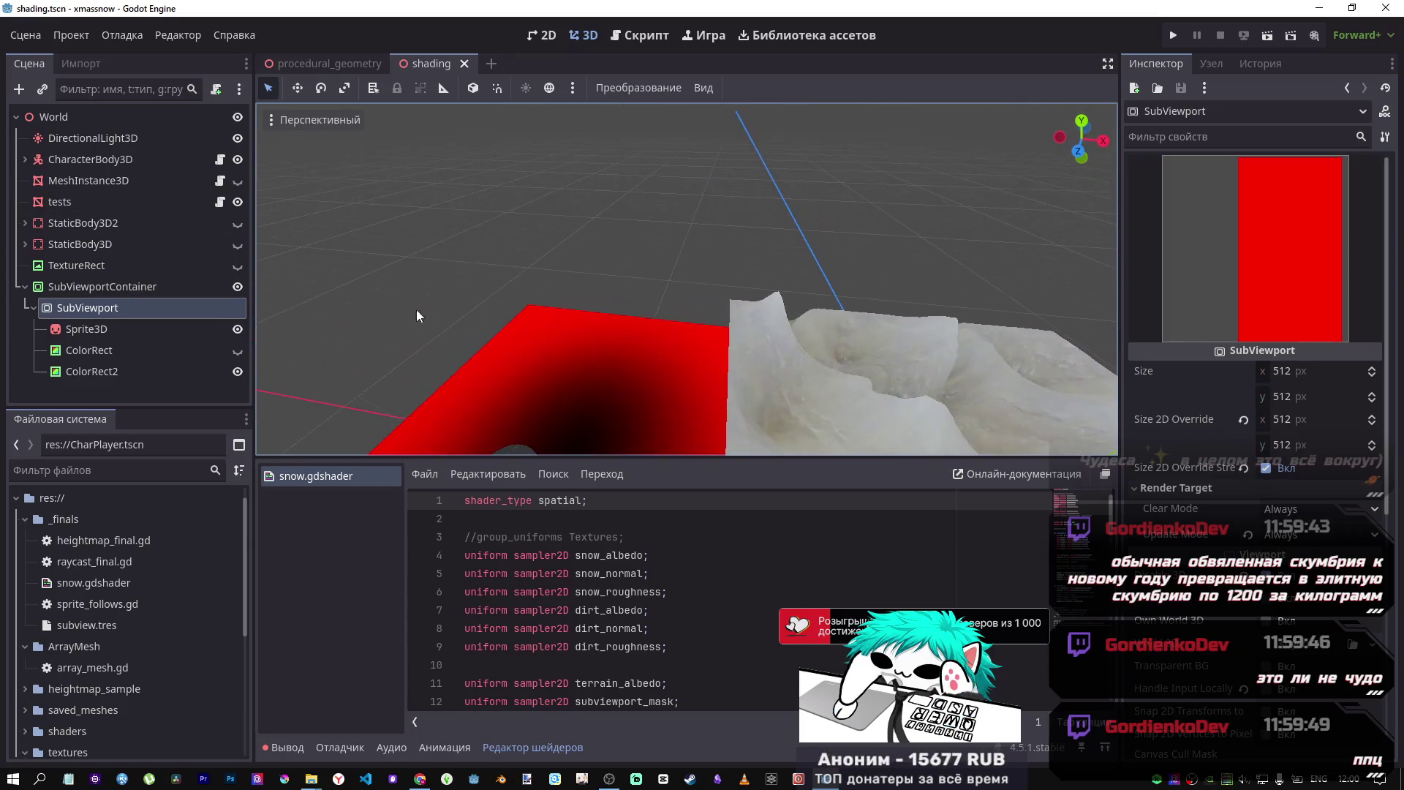
- Select Sprite3D and ColorRect in turn while zooming to compare them
left_click(81, 328)
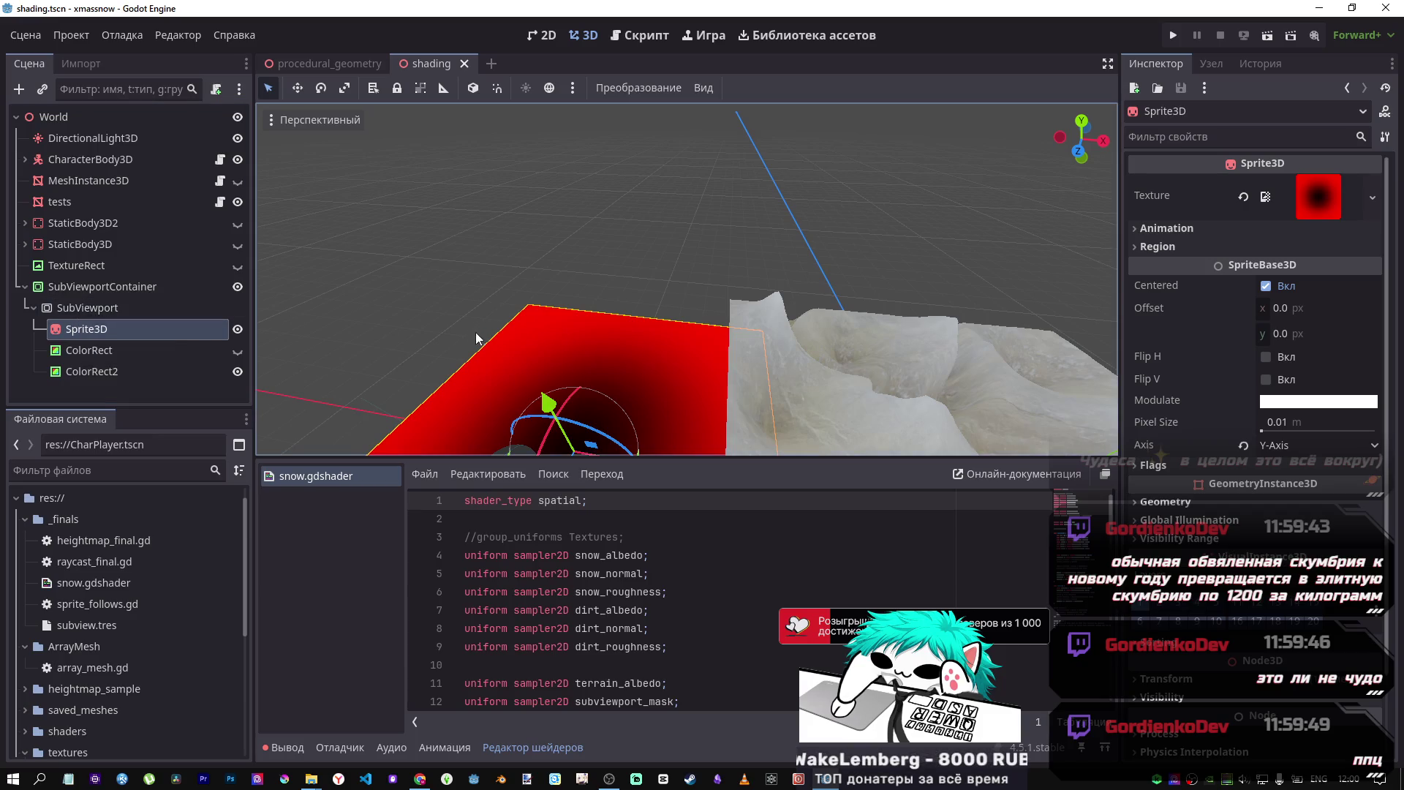
scroll(477, 332, "down", 10)
scroll(647, 306, "up", 8)
scroll(647, 306, "down", 6)
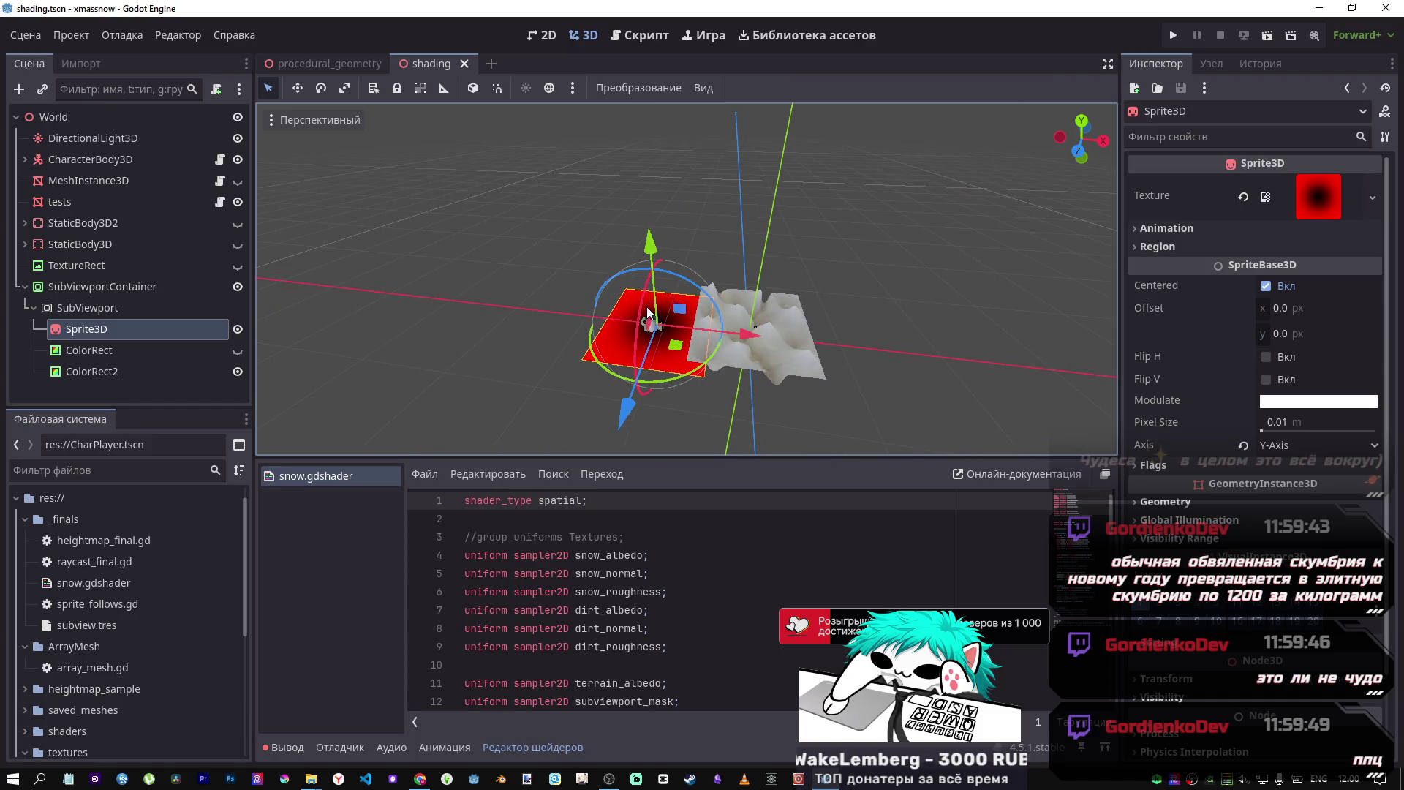
scroll(649, 311, "up", 8)
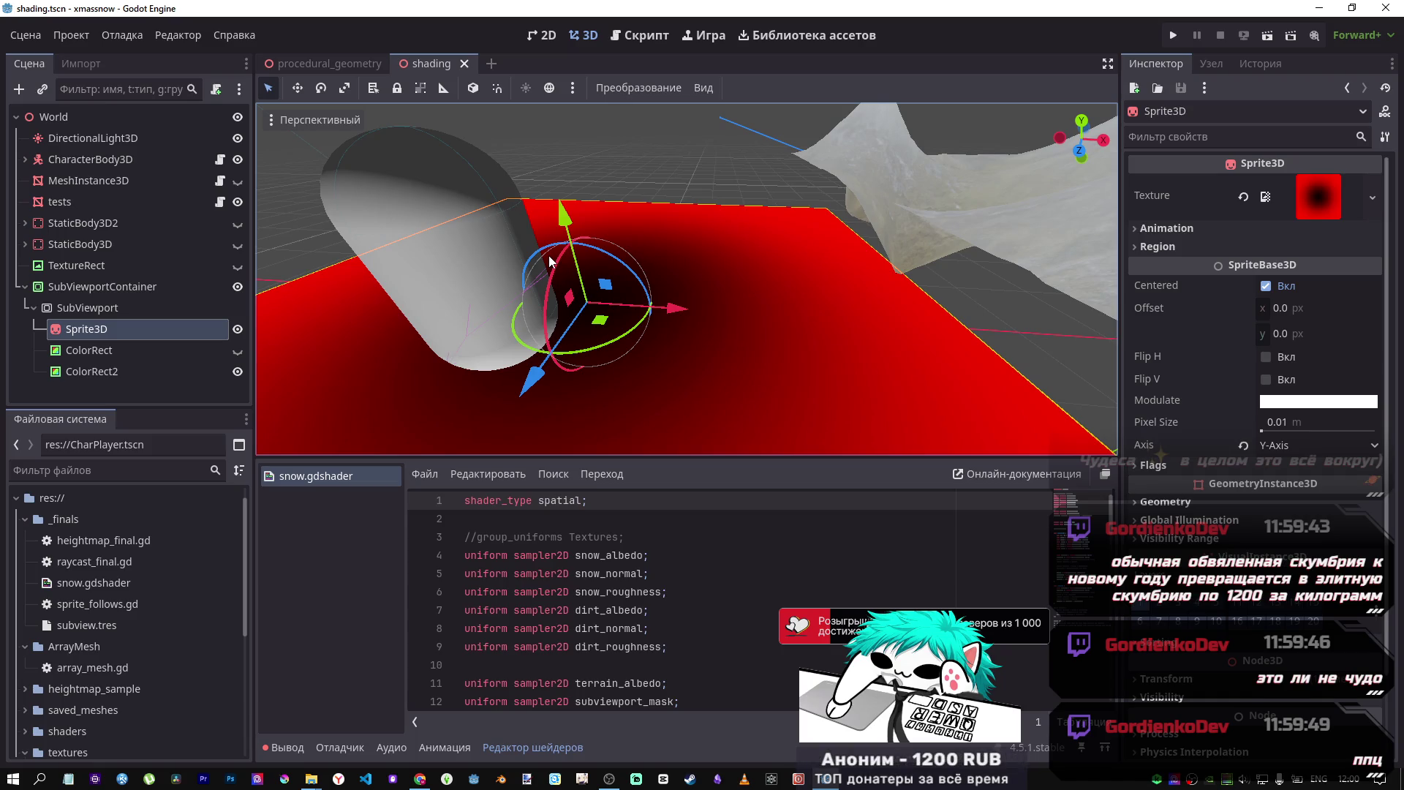
left_click(115, 344)
left_click(124, 330)
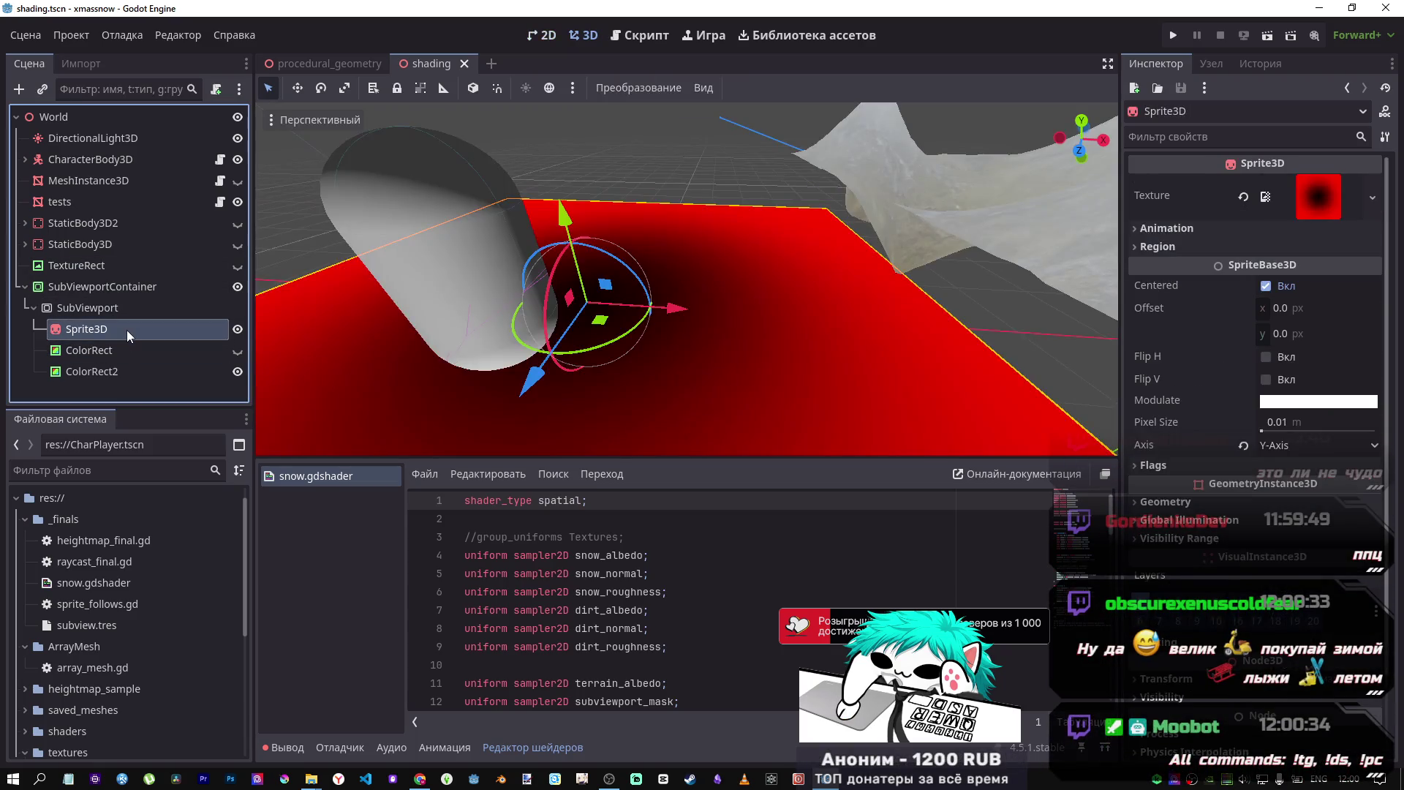
scroll(687, 279, "down", 5)
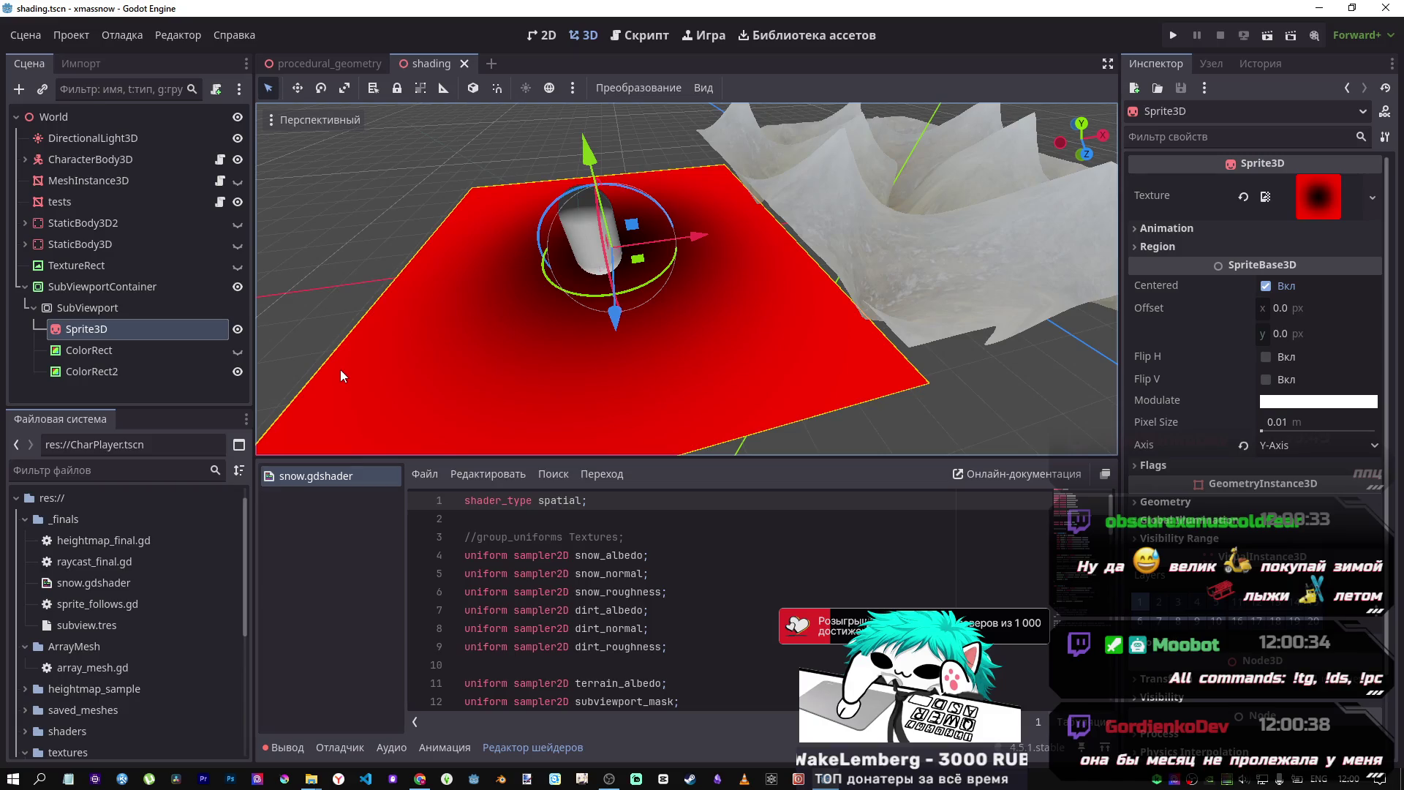
- Hide ColorRect2 under SubViewport with its eye icon
left_click(147, 310)
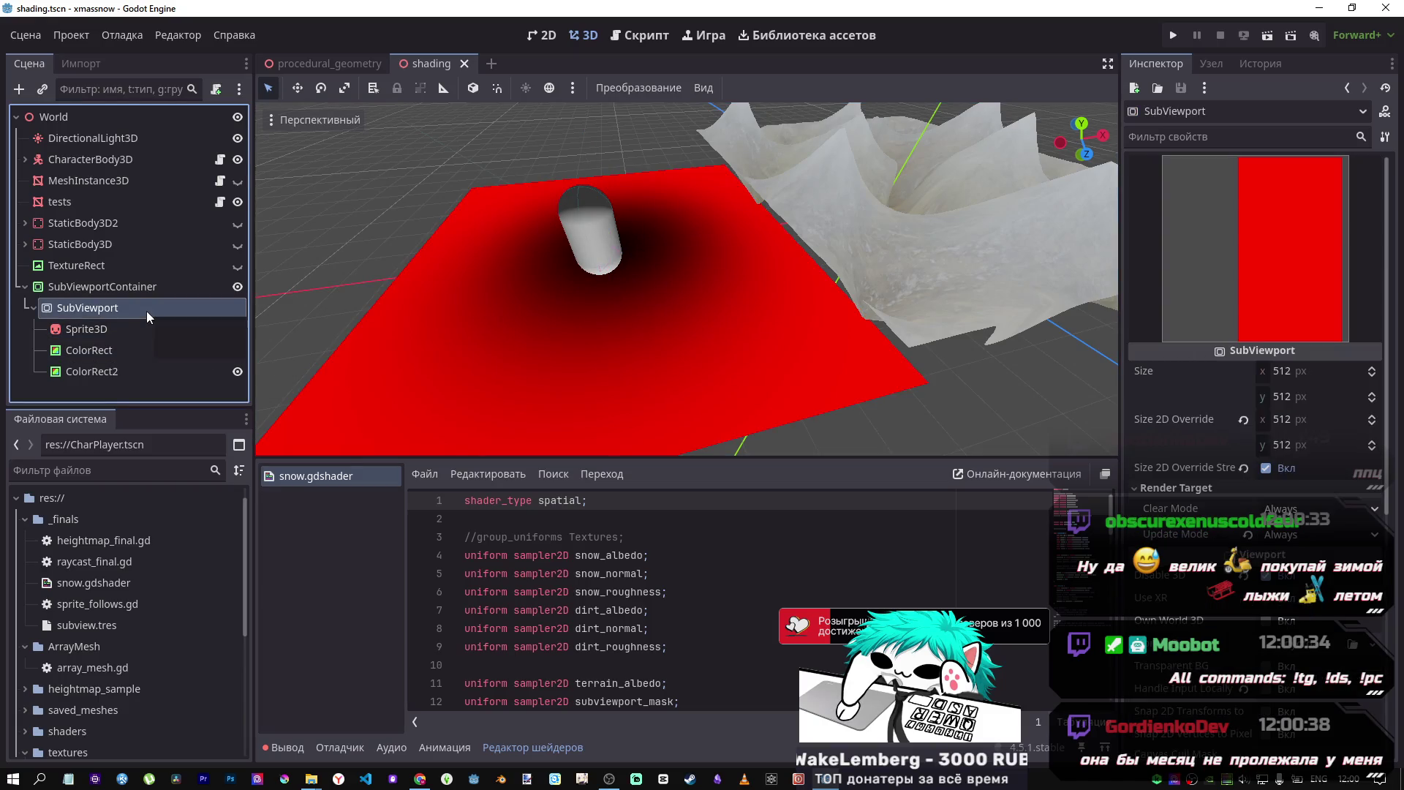
left_click(238, 374)
left_click(143, 330)
left_click(133, 310)
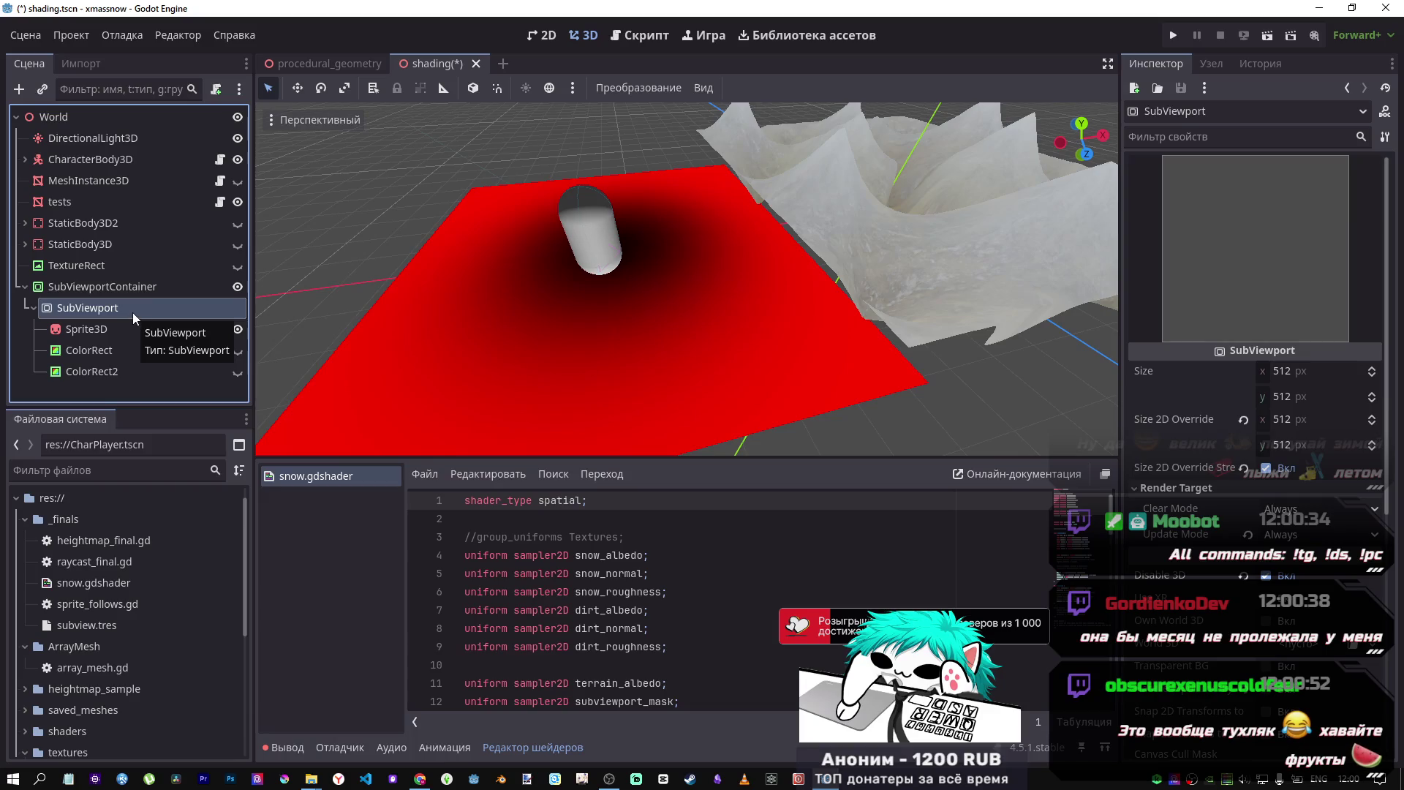
- Add a Sprite2D child to SubViewport and move it to the top of its children
right_click(133, 313)
left_click(183, 320)
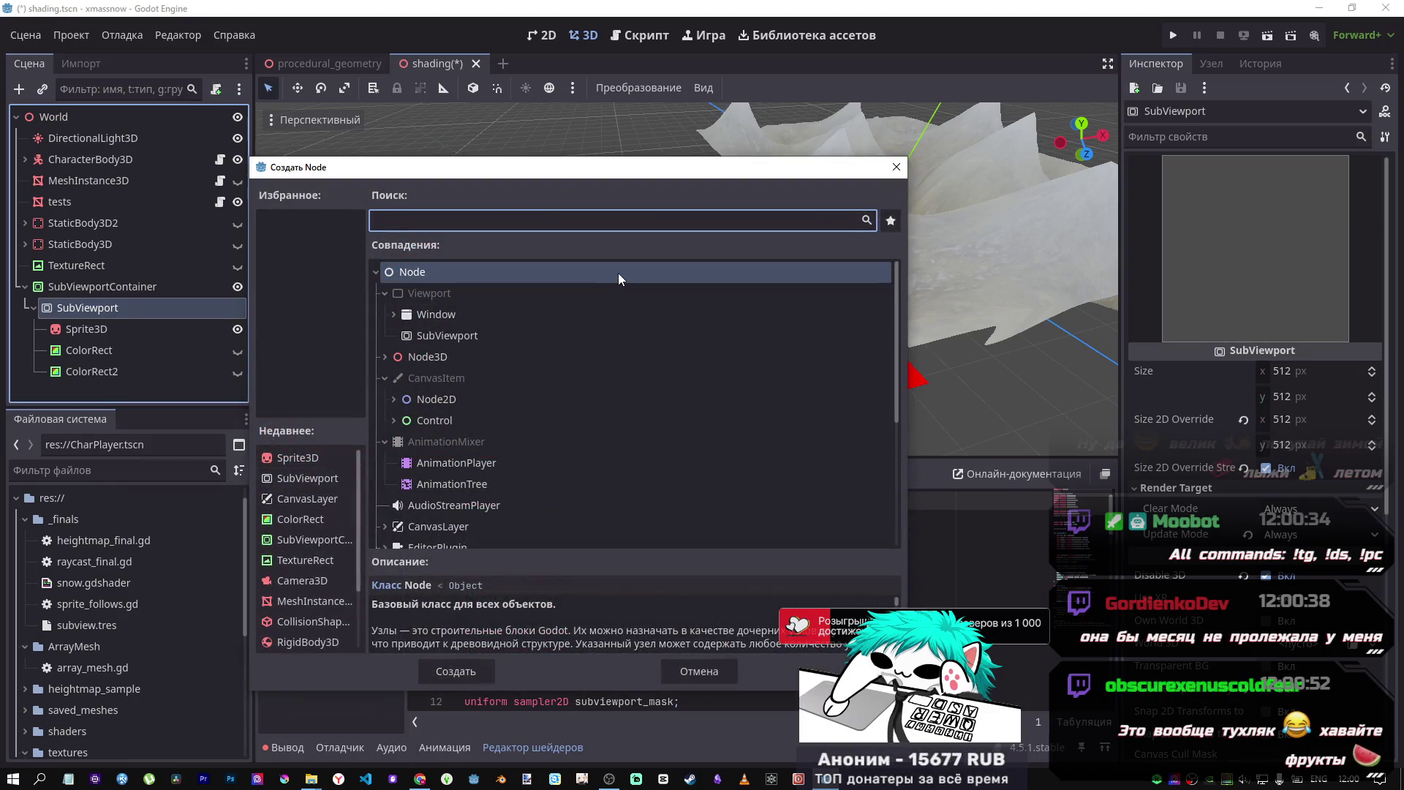
type("2d")
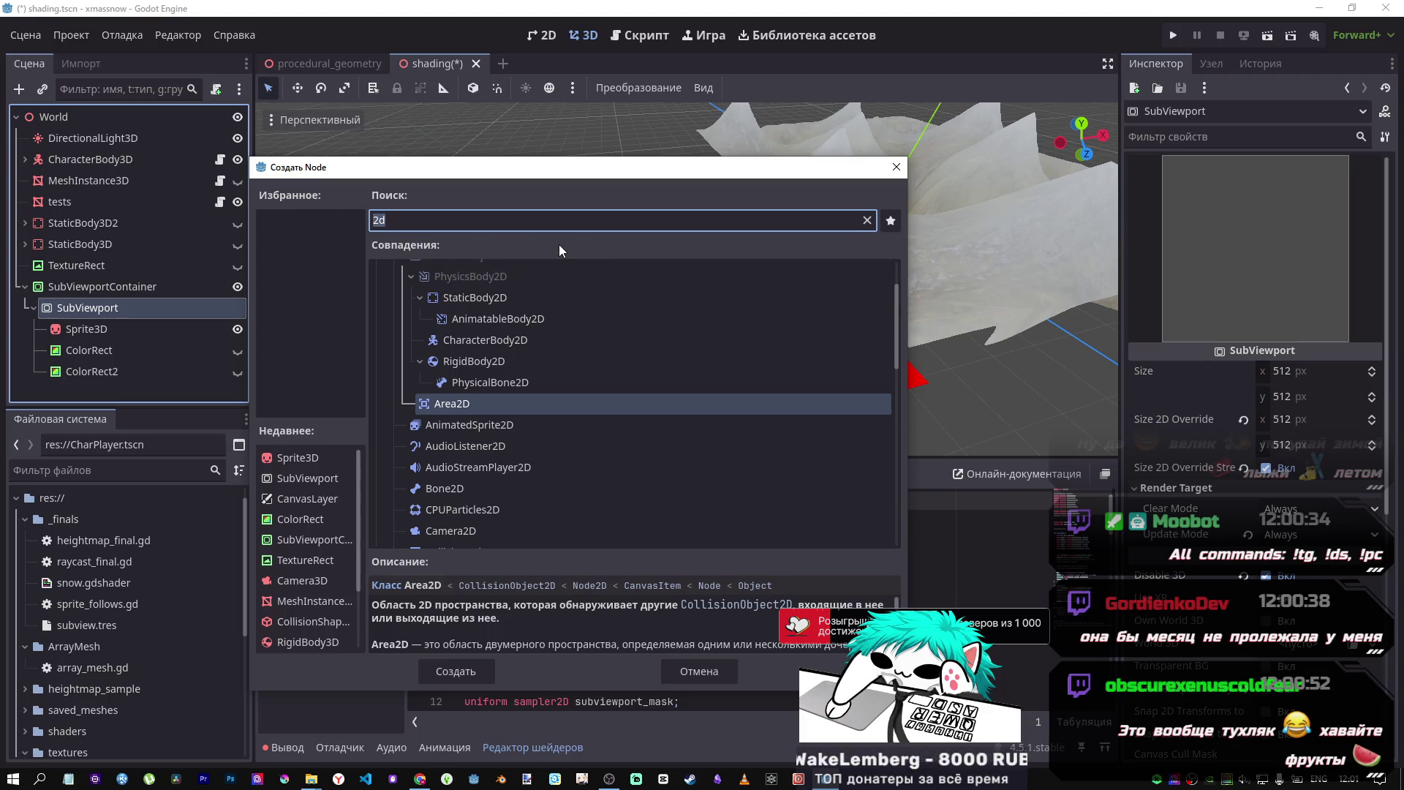
type("sprite")
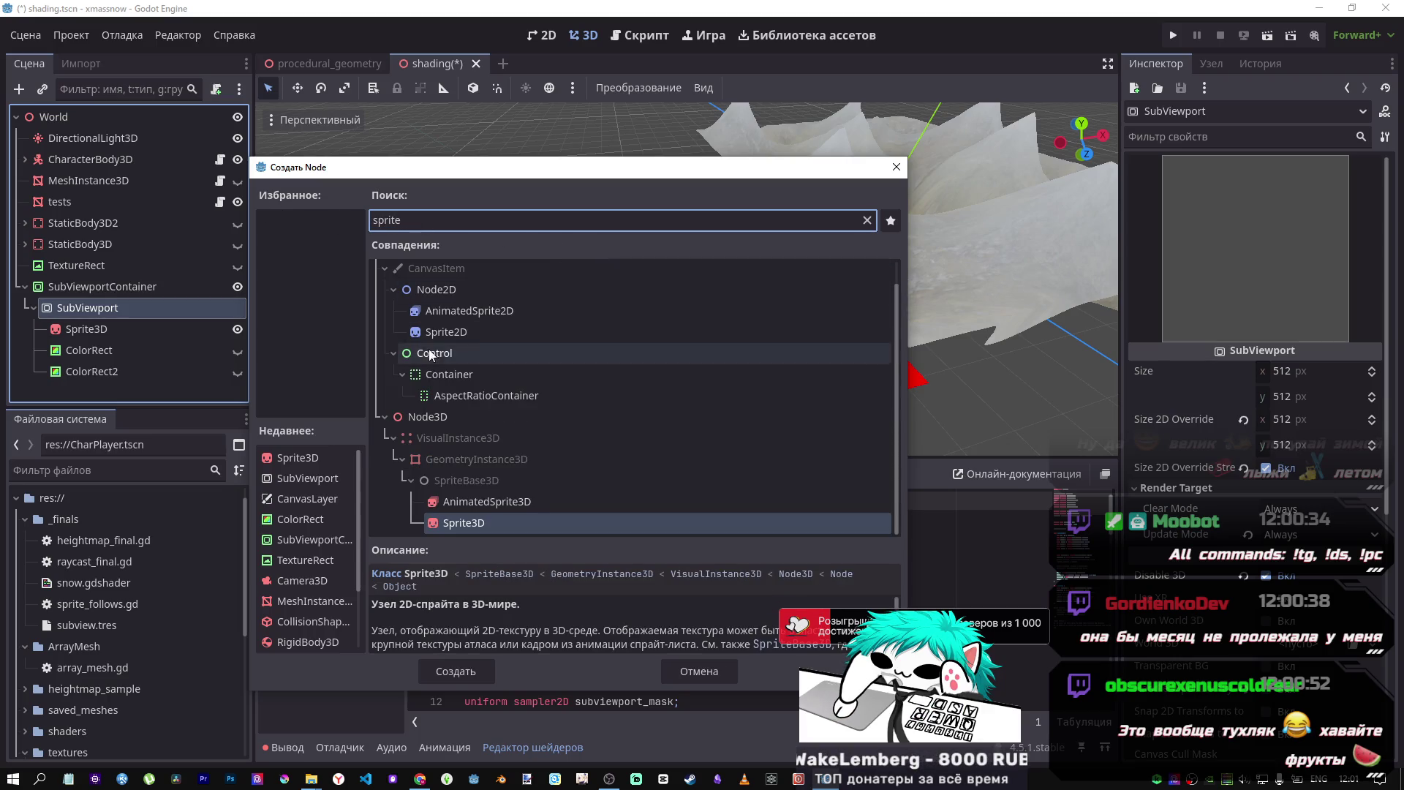
left_click(435, 342)
left_click(455, 670)
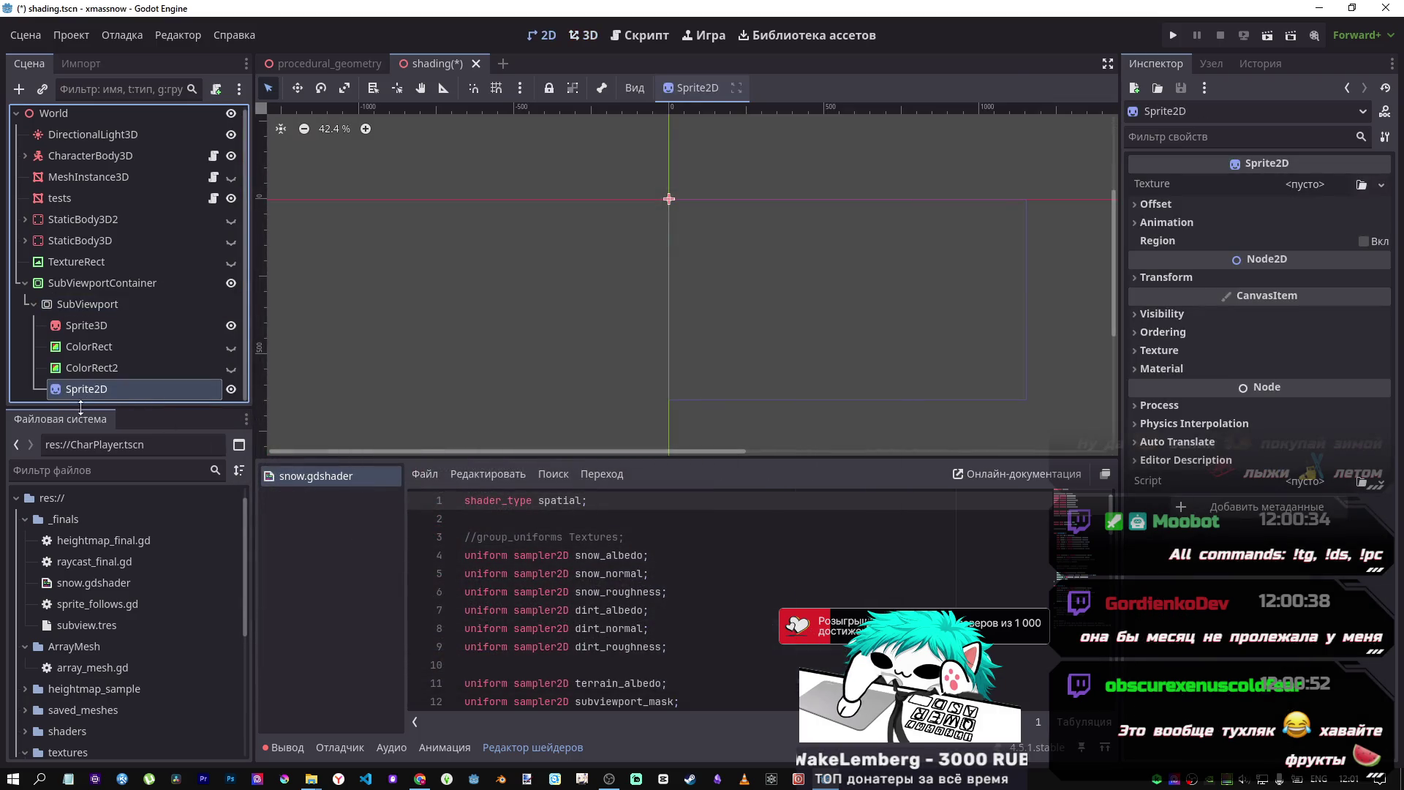
left_click_drag(87, 395, 95, 337)
scroll(124, 680, "down", 5)
- Give the Sprite2D sprite_texture.png, shrink it and place it at the mask's top-left corner
mouse_move(102, 704)
left_mouse_down()
mouse_move(1303, 196)
mouse_move(1379, 187)
mouse_move(1316, 187)
left_mouse_up()
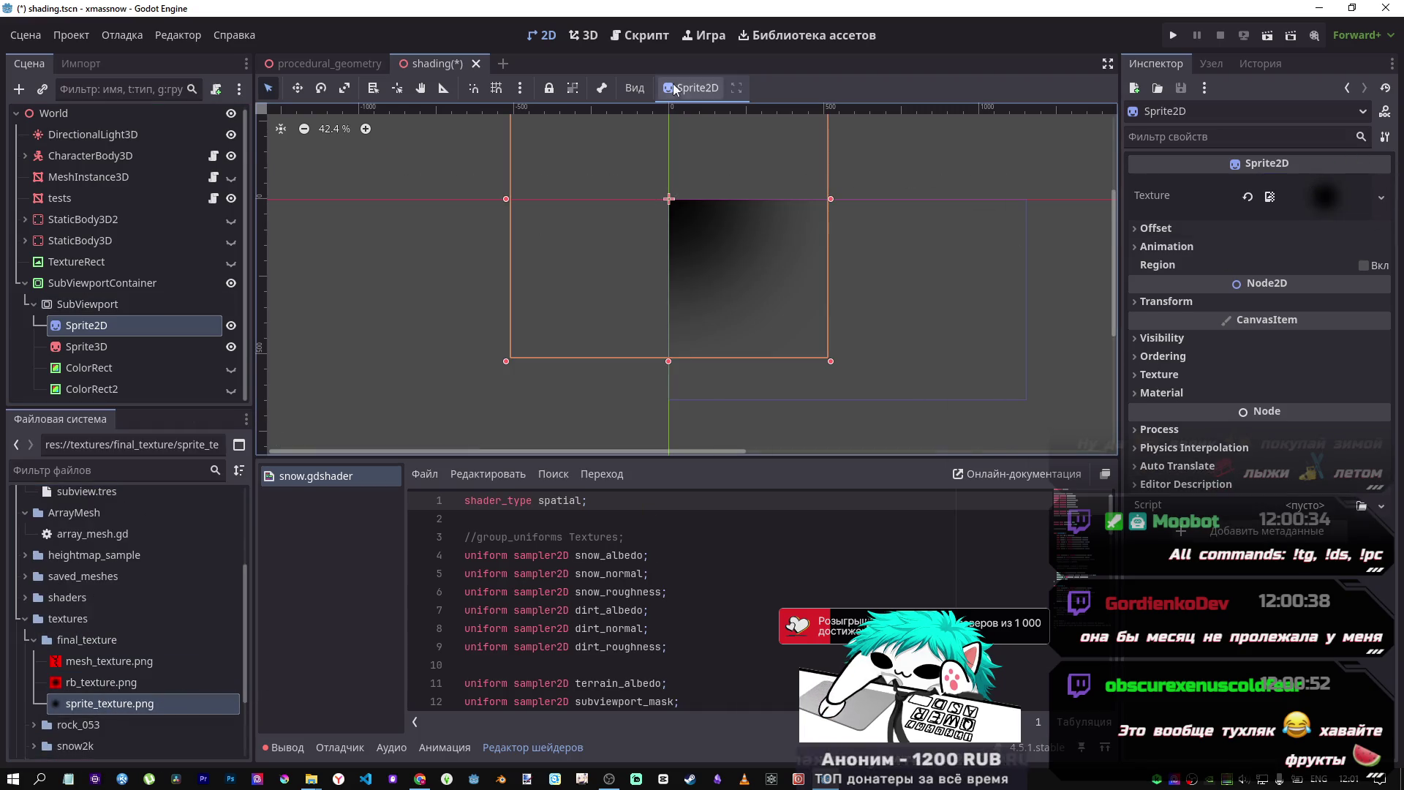
mouse_move(653, 261)
left_mouse_down()
mouse_move(740, 325)
mouse_move(771, 390)
left_mouse_up()
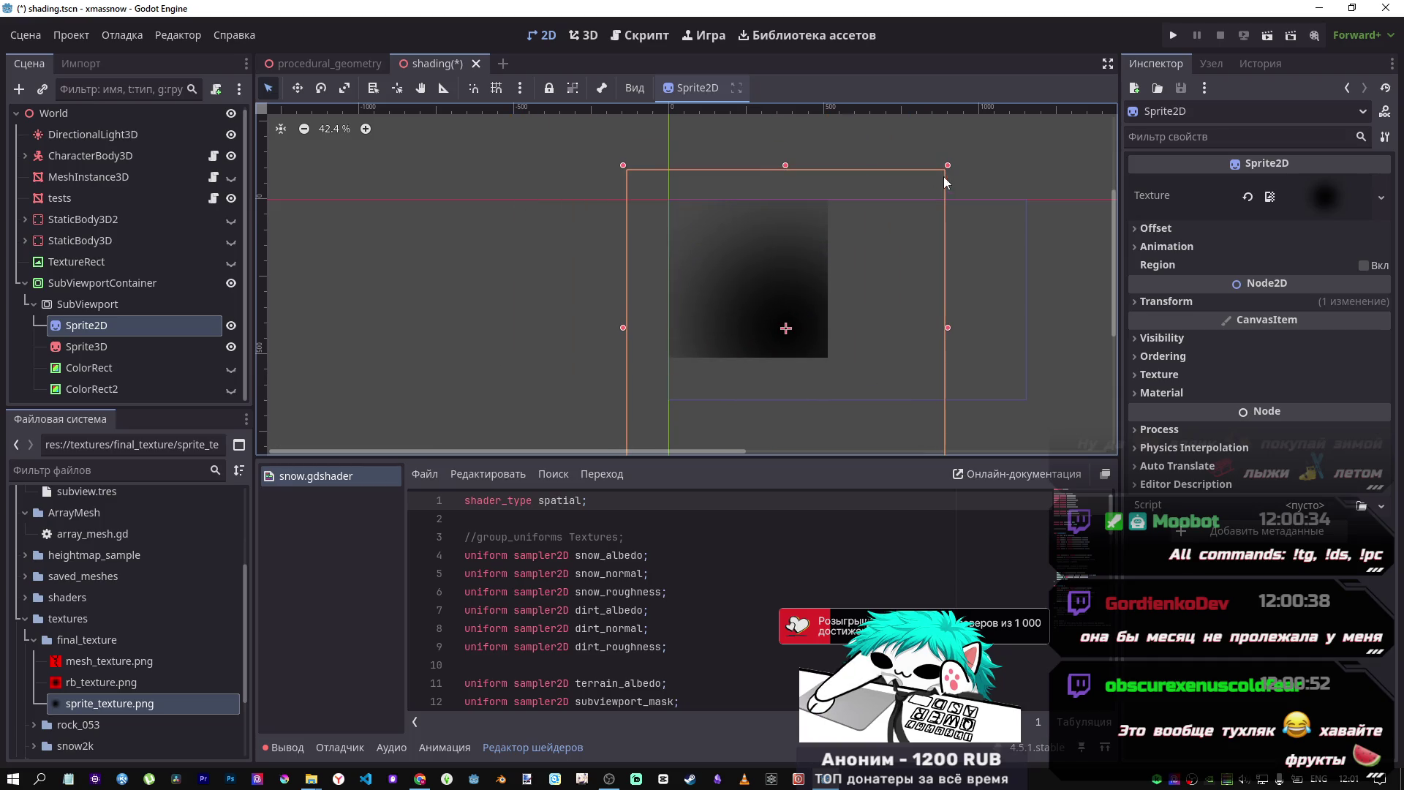
mouse_move(946, 164)
left_mouse_down()
mouse_move(800, 276)
mouse_move(739, 370)
left_mouse_up()
left_click_drag(703, 417, 763, 212)
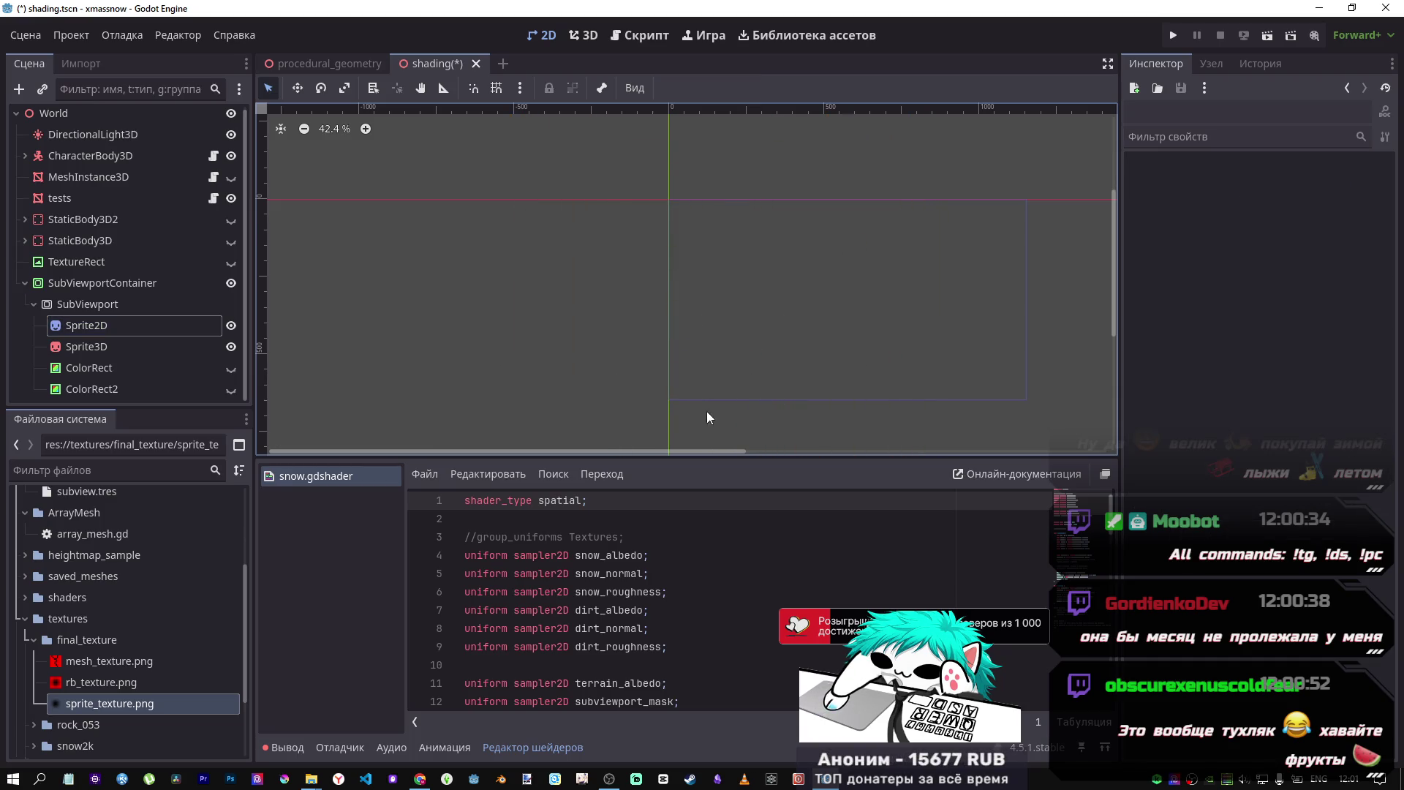
left_click(297, 87)
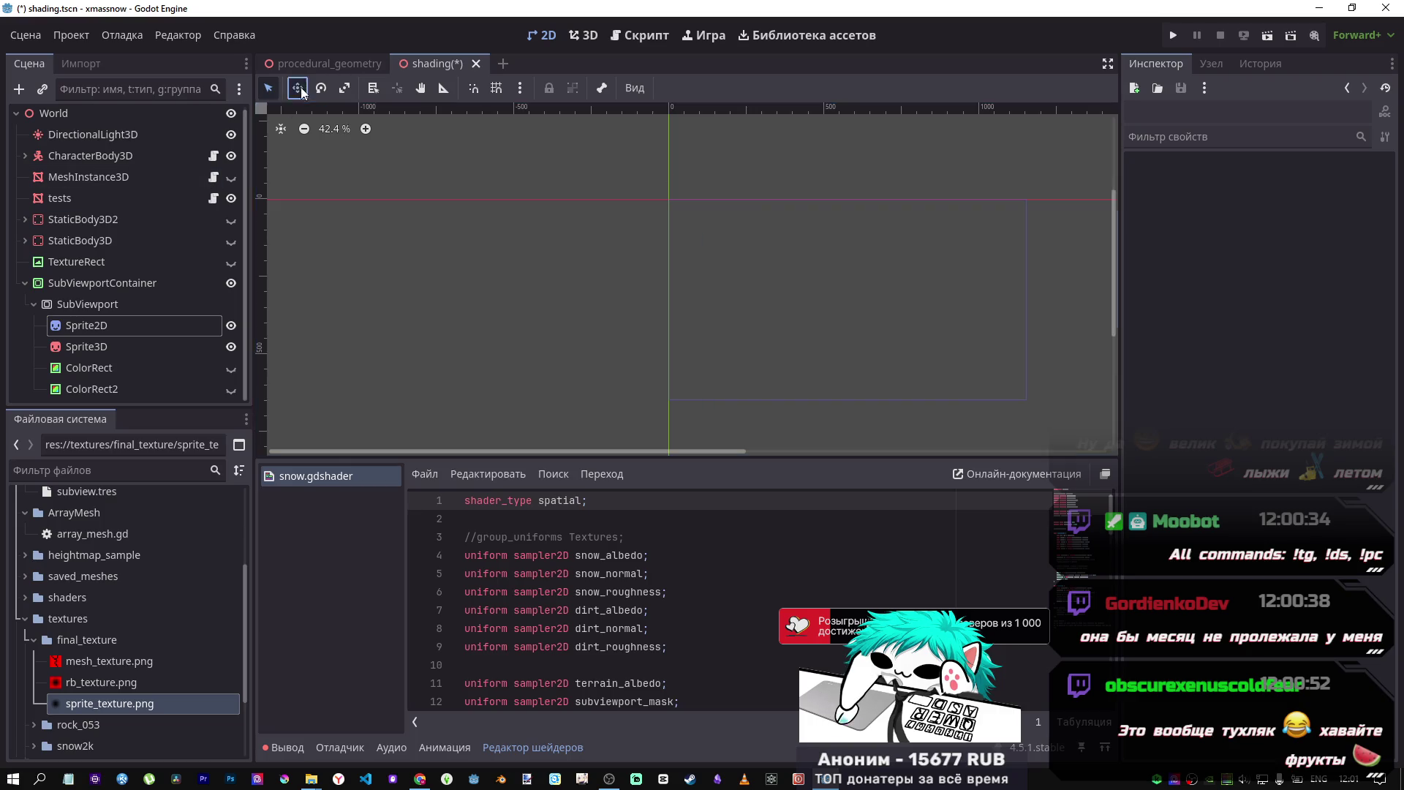
left_click(81, 325)
mouse_move(727, 392)
left_mouse_down()
mouse_move(739, 251)
mouse_move(765, 232)
left_mouse_up()
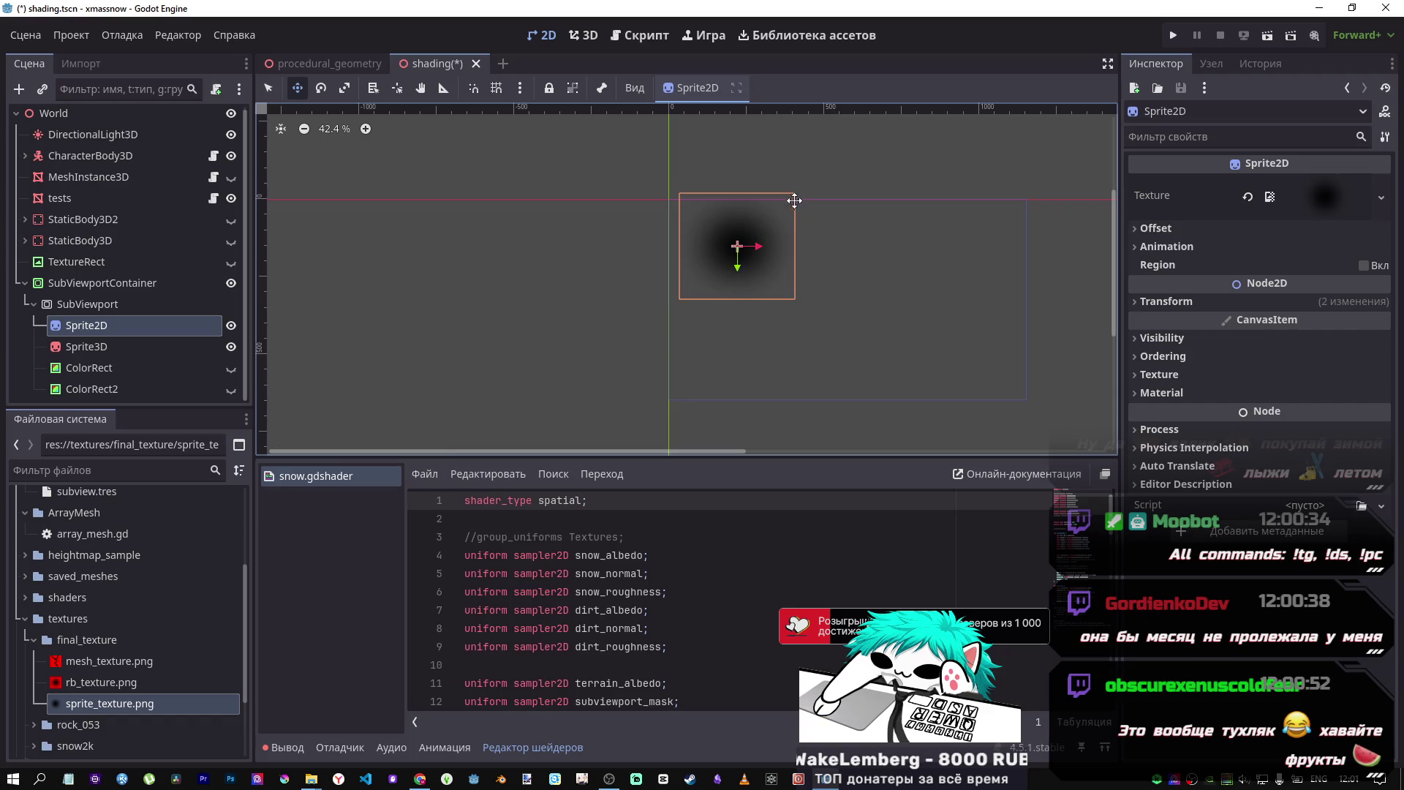
- Save the scene and return to the 3D view
key("ctrl+s")
left_click(583, 35)
scroll(781, 271, "down", 15)
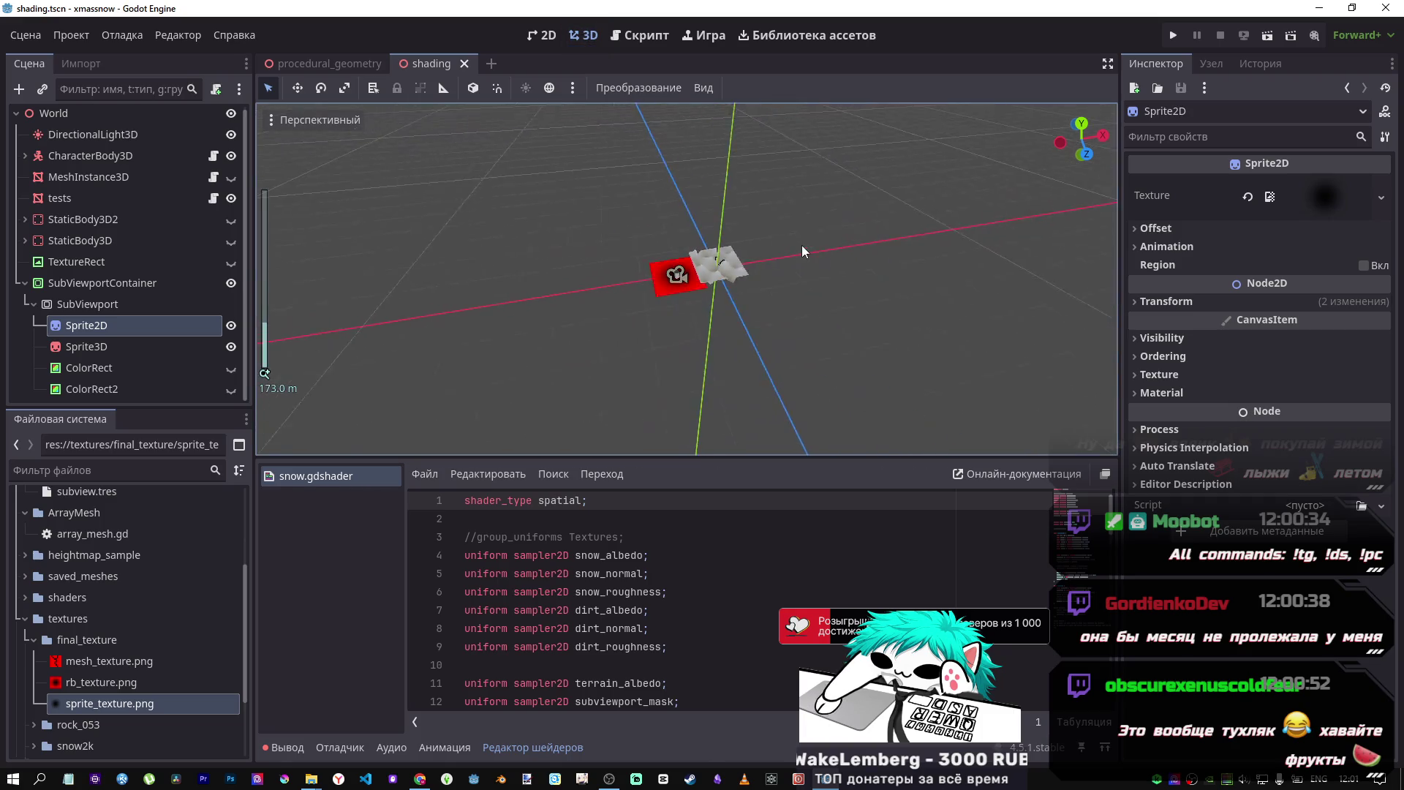
- Zoom and orbit until the red plane's dark spot and snowy terrain fill the view, then select ColorRect2
mouse_move(697, 313)
left_mouse_down()
mouse_move(708, 262)
mouse_move(795, 359)
mouse_move(809, 322)
left_mouse_up()
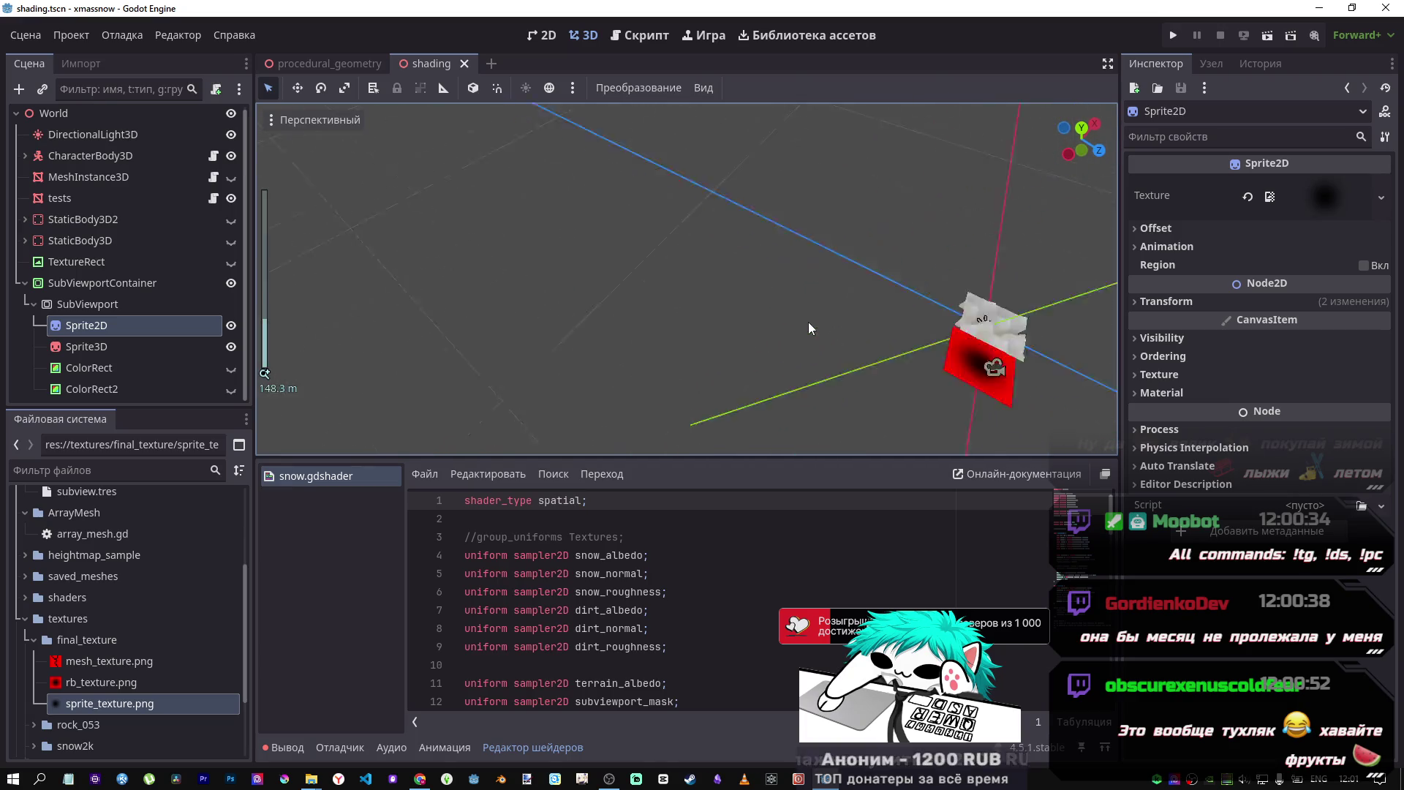
scroll(809, 322, "up", 5)
scroll(808, 322, "up", 5)
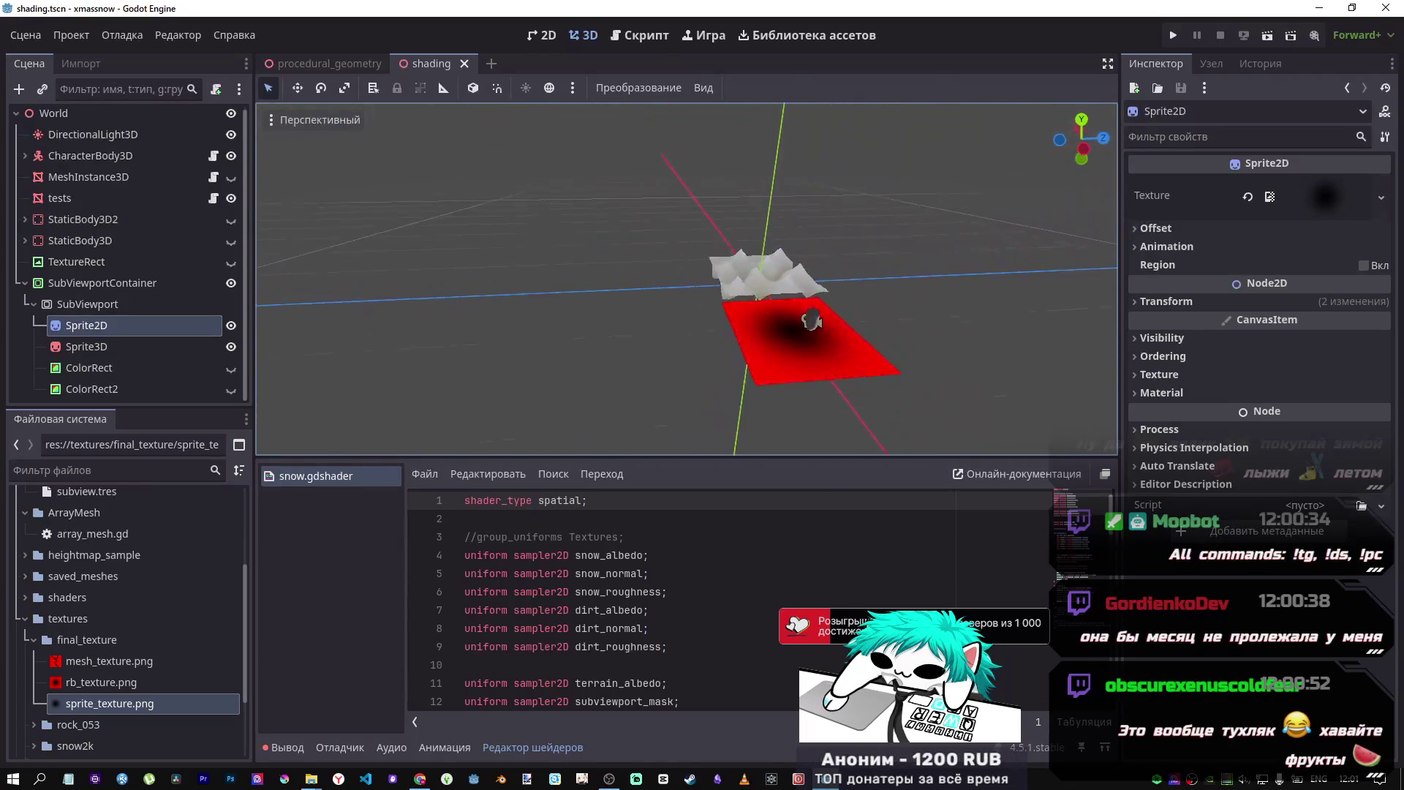
left_click_drag(808, 322, 775, 278)
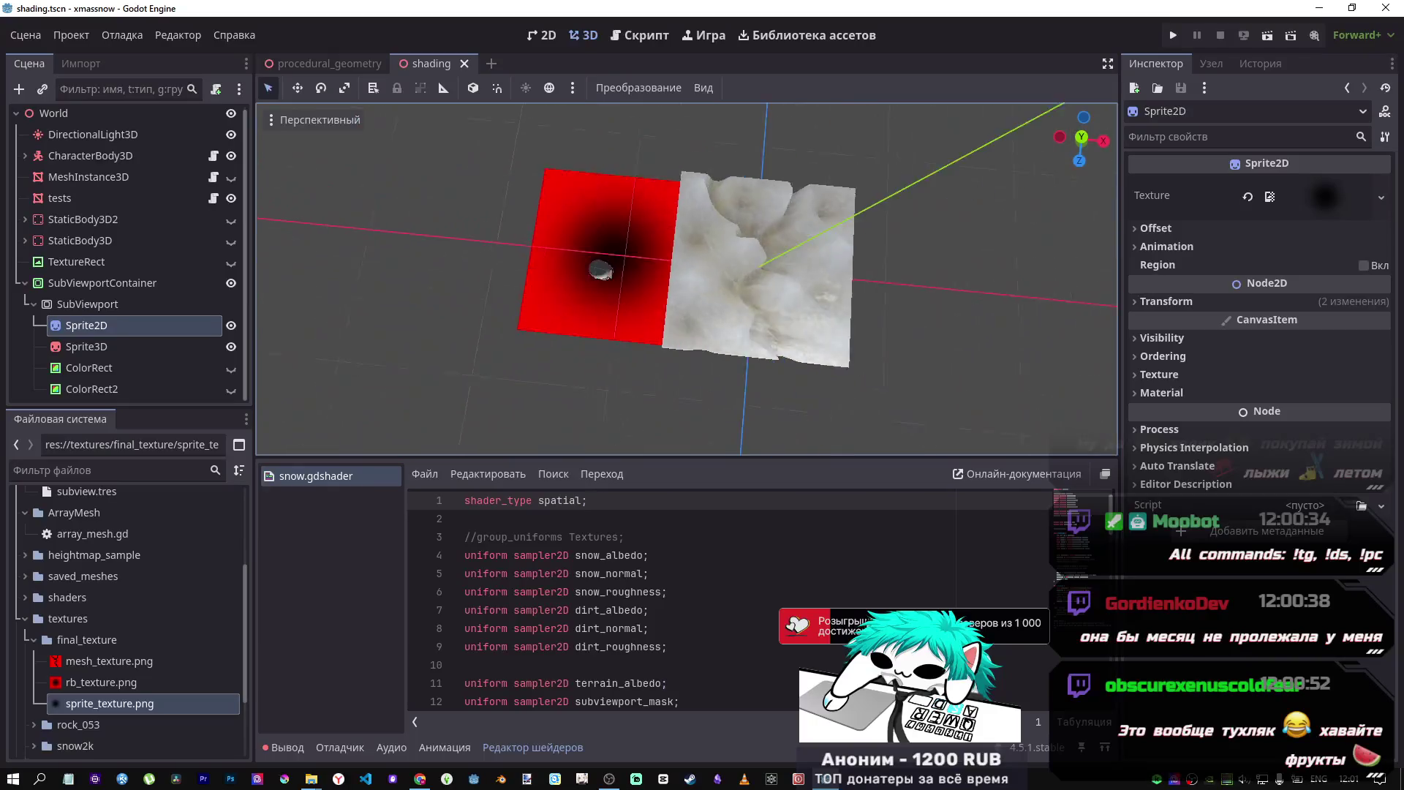
scroll(775, 278, "up", 6)
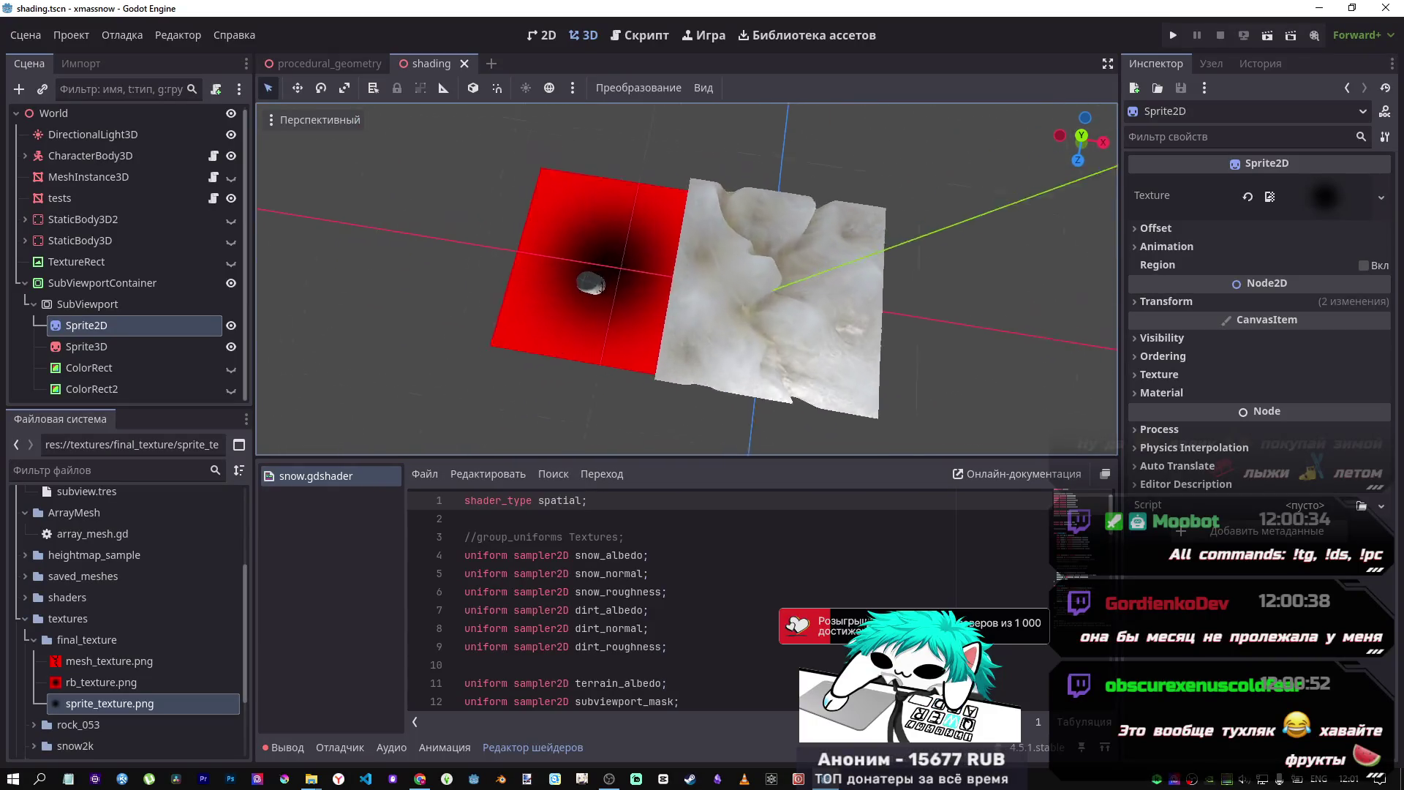
scroll(775, 278, "down", 5)
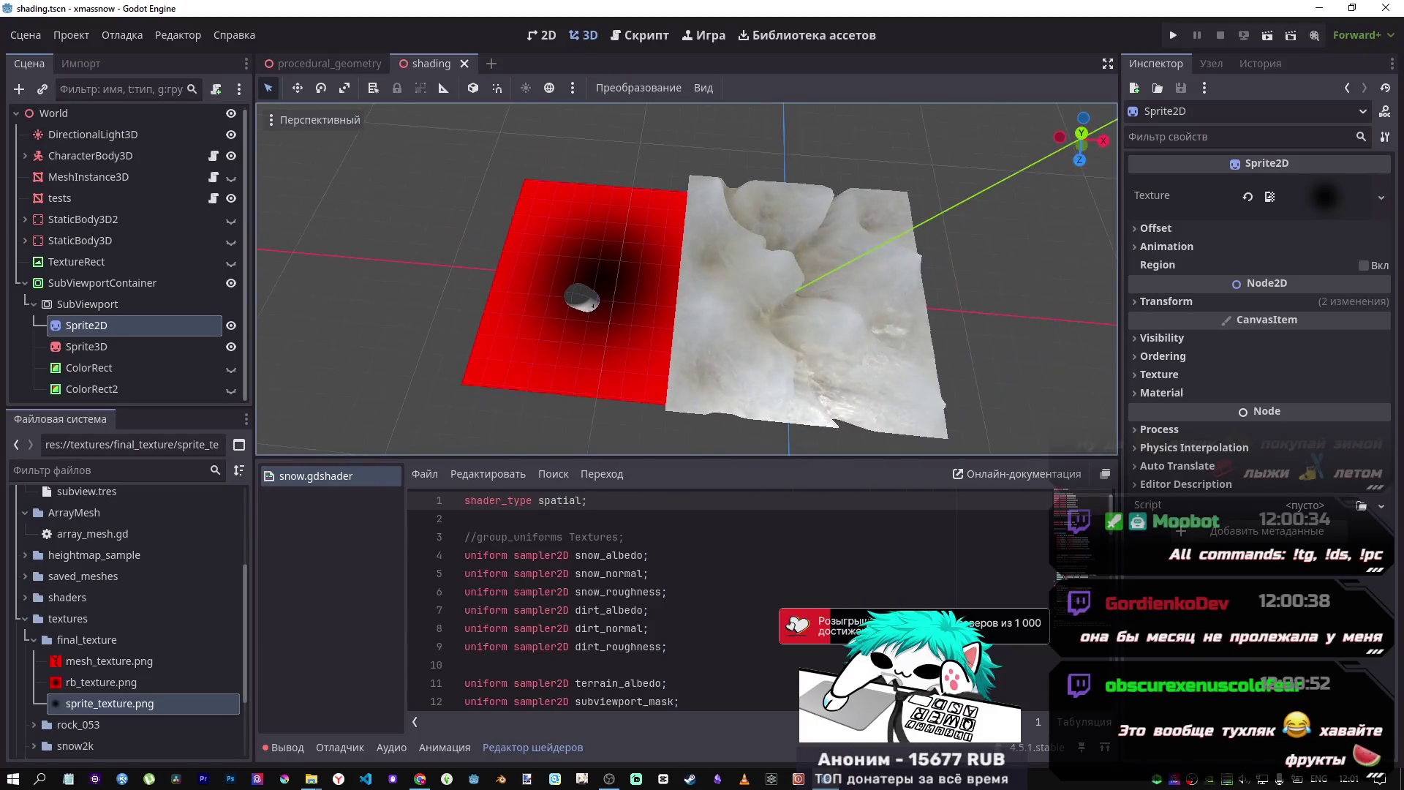
left_click_drag(936, 344, 946, 355)
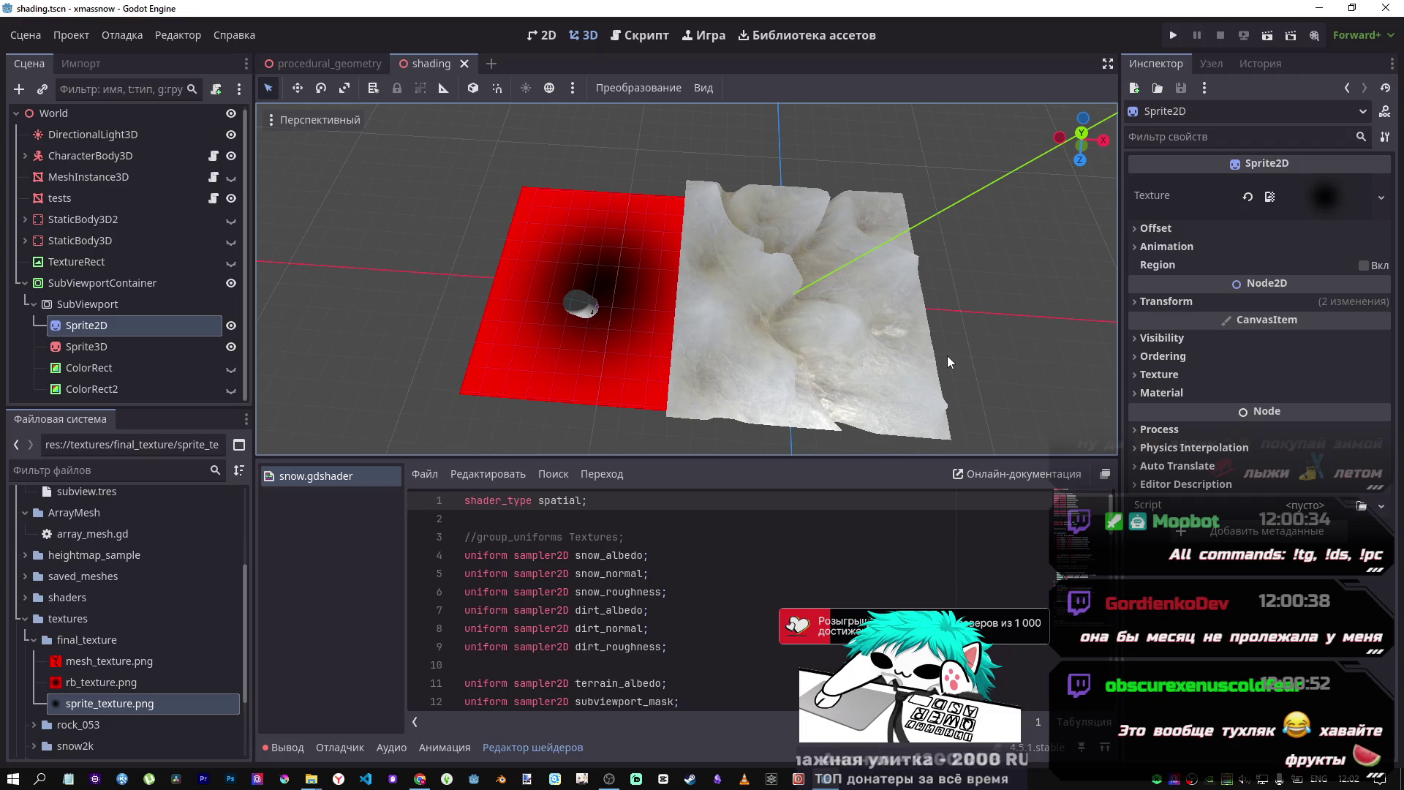
left_click(116, 386)
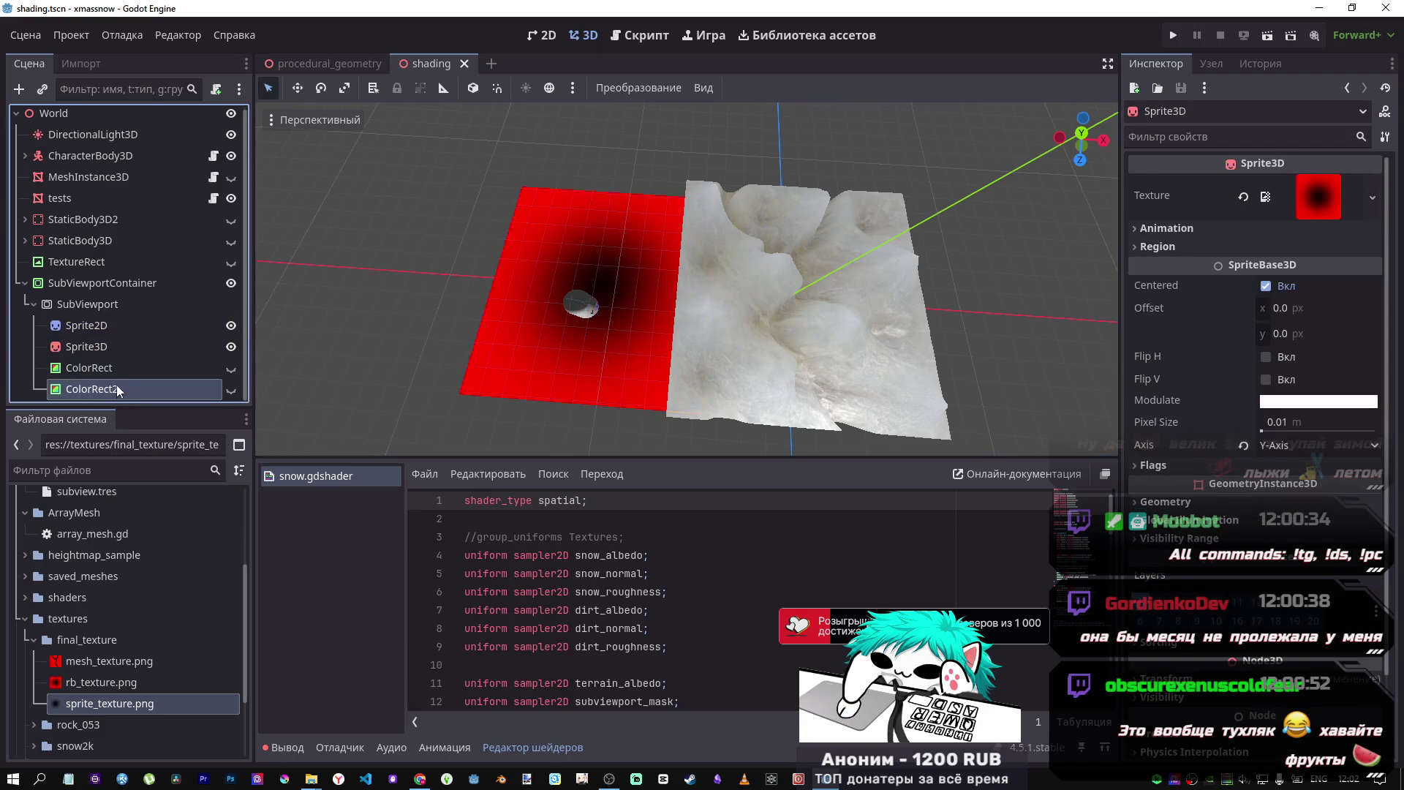
- Delete the Sprite2D node from the SubViewport and confirm the removal
left_click(124, 334)
left_click(135, 335)
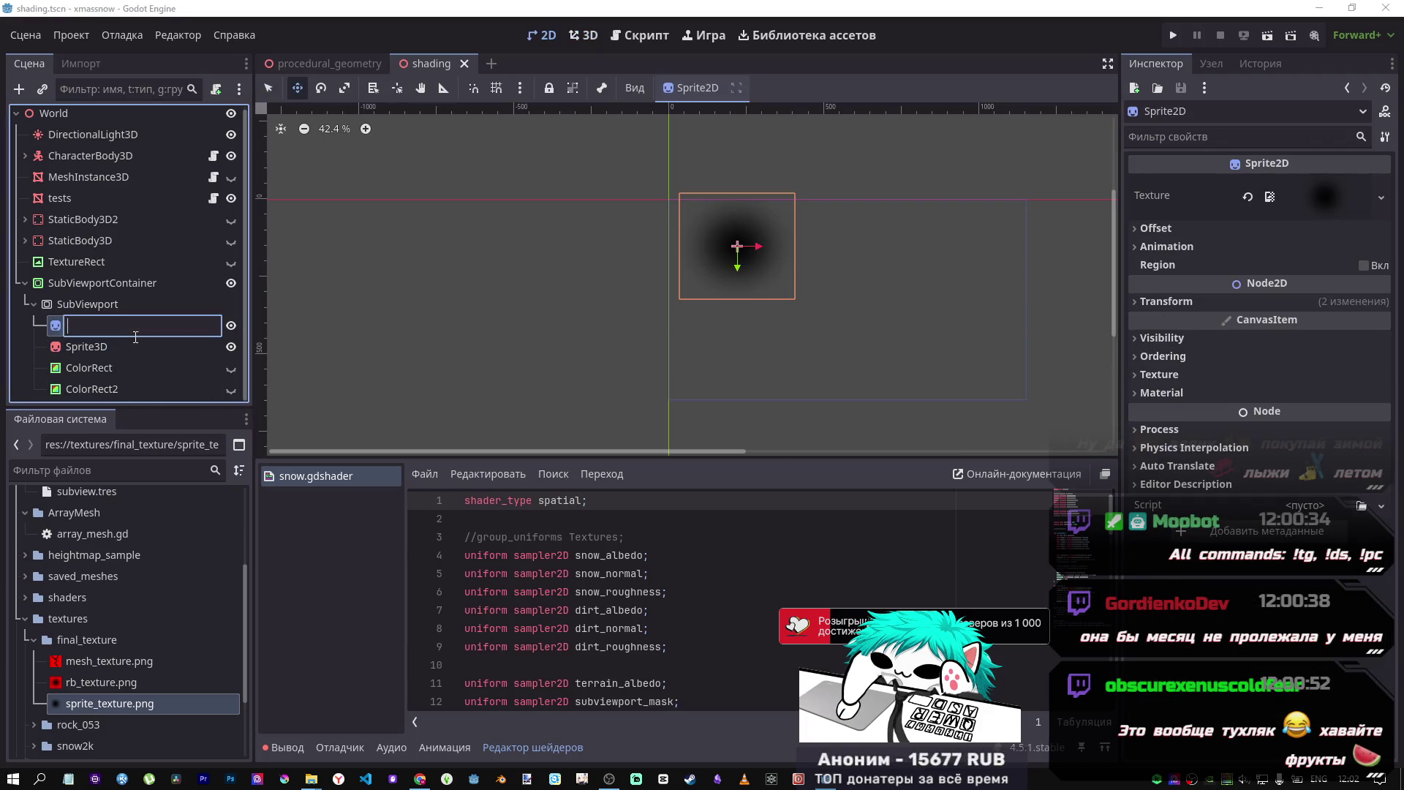
left_click(120, 327)
left_click(93, 305)
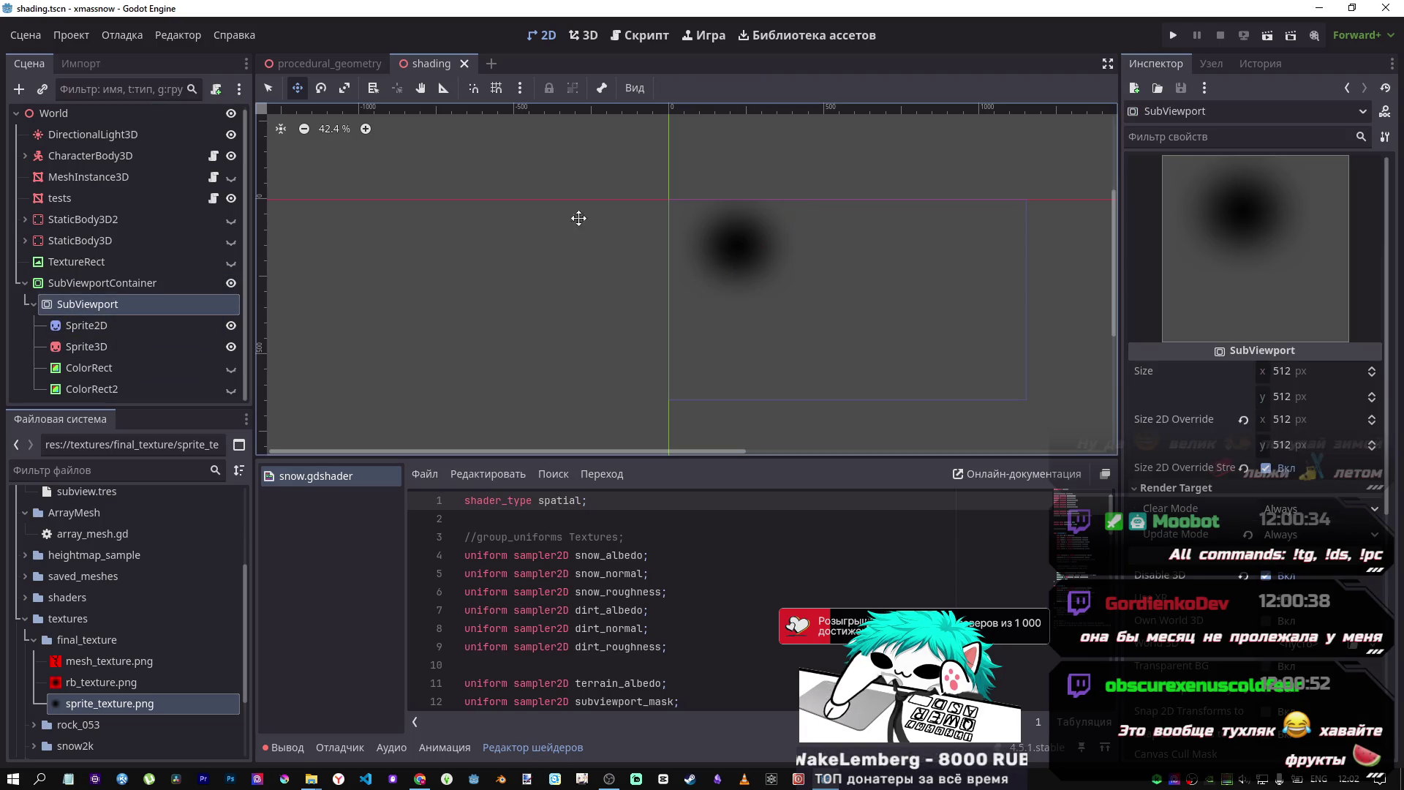
left_click(86, 347)
left_click(95, 326)
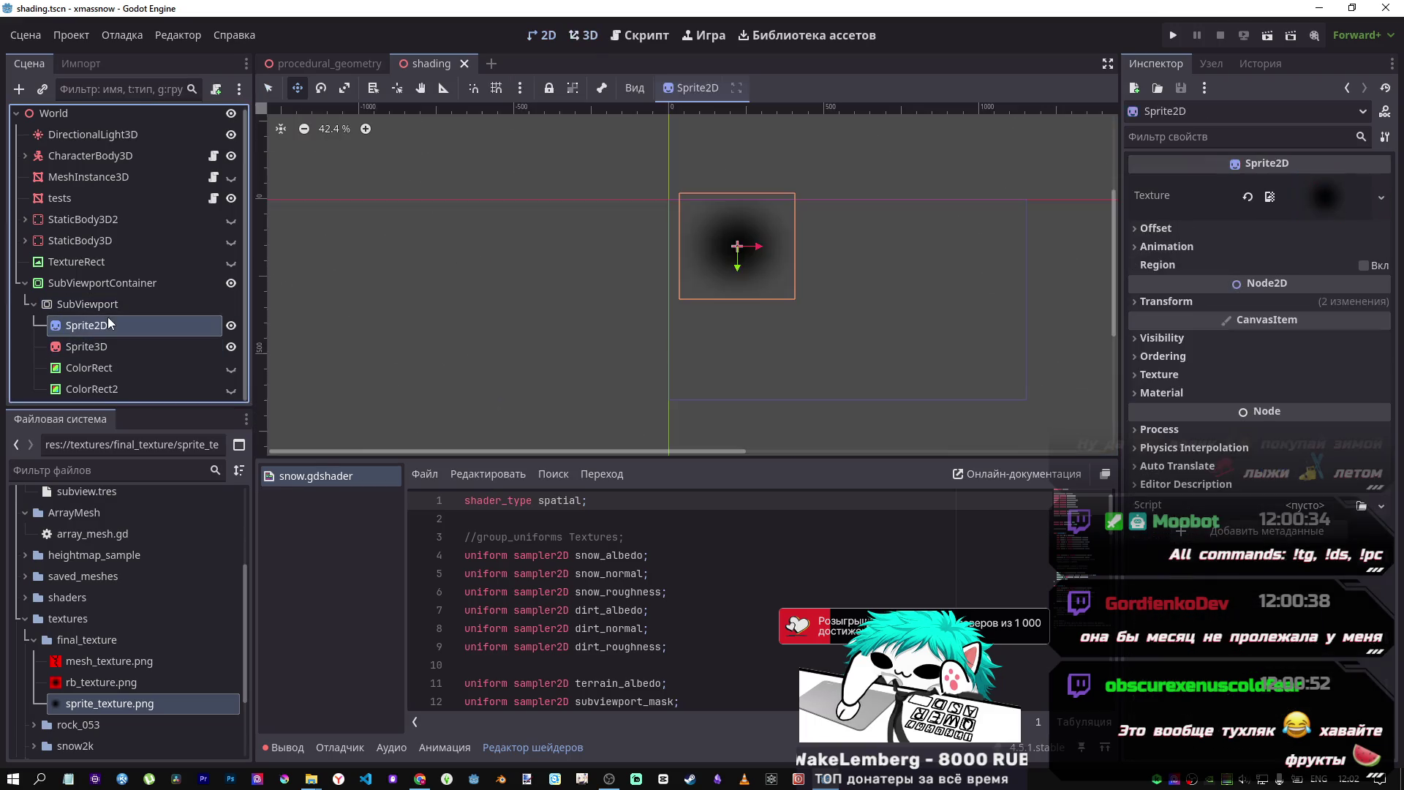
left_click(107, 327)
left_click(105, 346)
left_click(105, 324)
left_click(105, 338)
left_click(105, 329)
key("Delete")
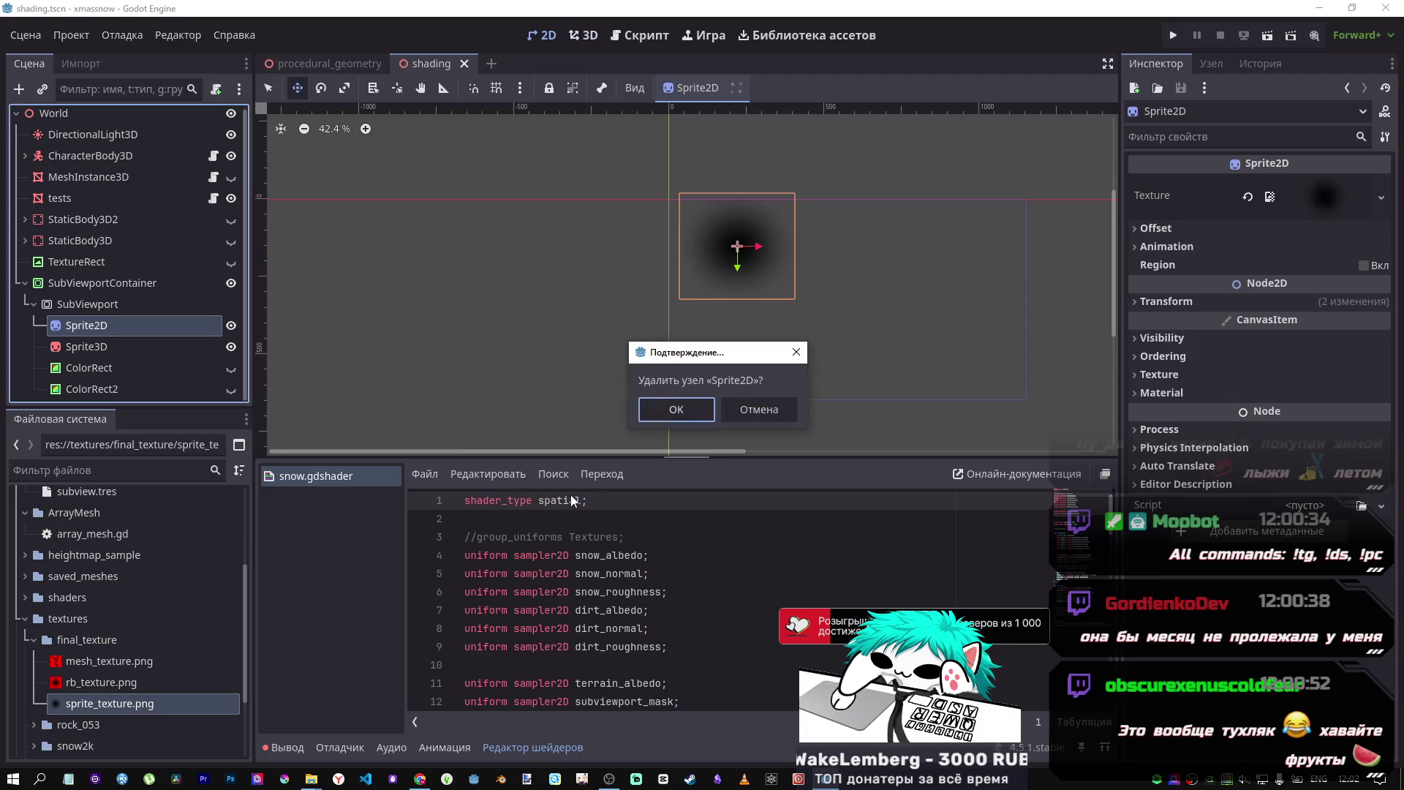
key("Return")
- Select Sprite3D and frame it in the 3D view over the red plane
left_click(150, 330)
left_click(138, 312)
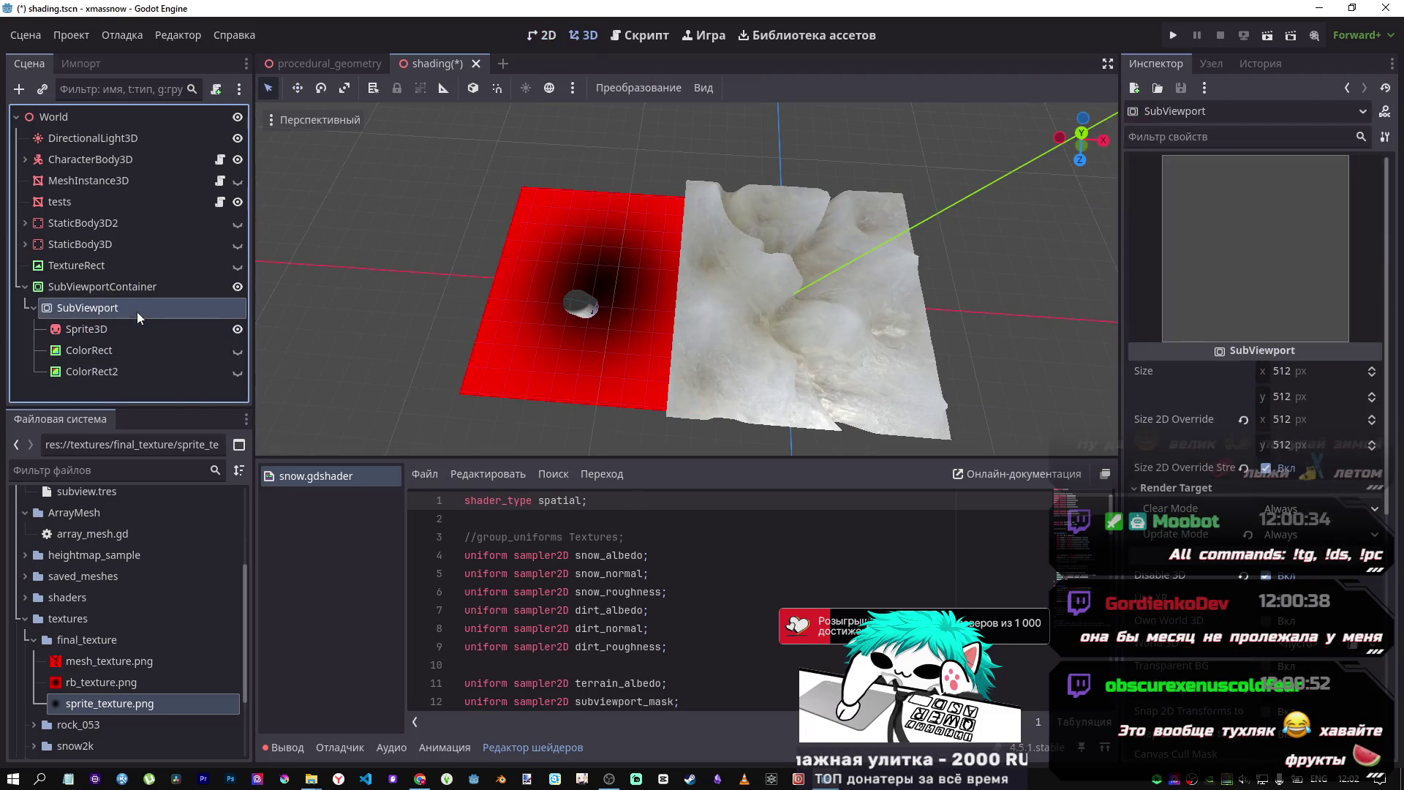
left_click(120, 339)
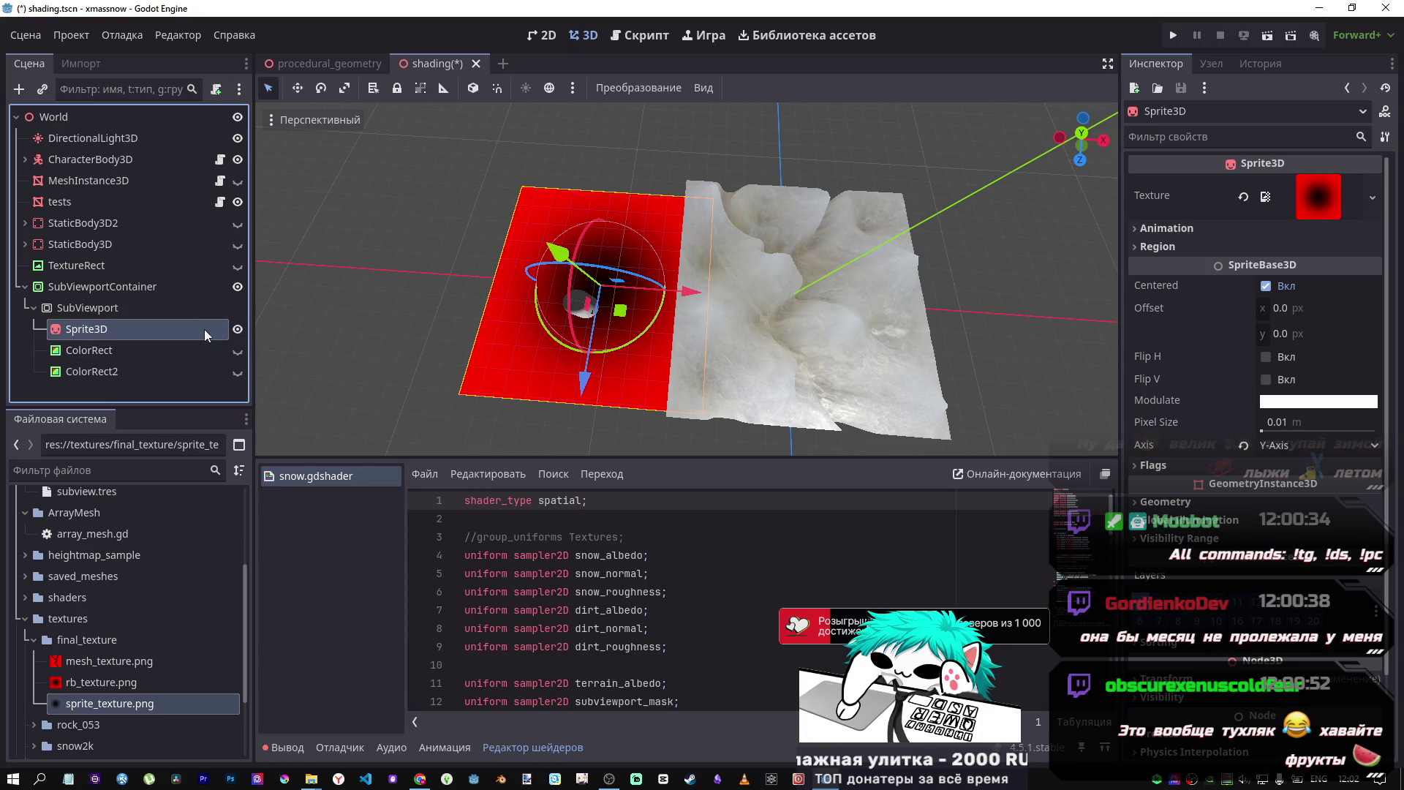
left_click_drag(386, 310, 399, 307)
key("f")
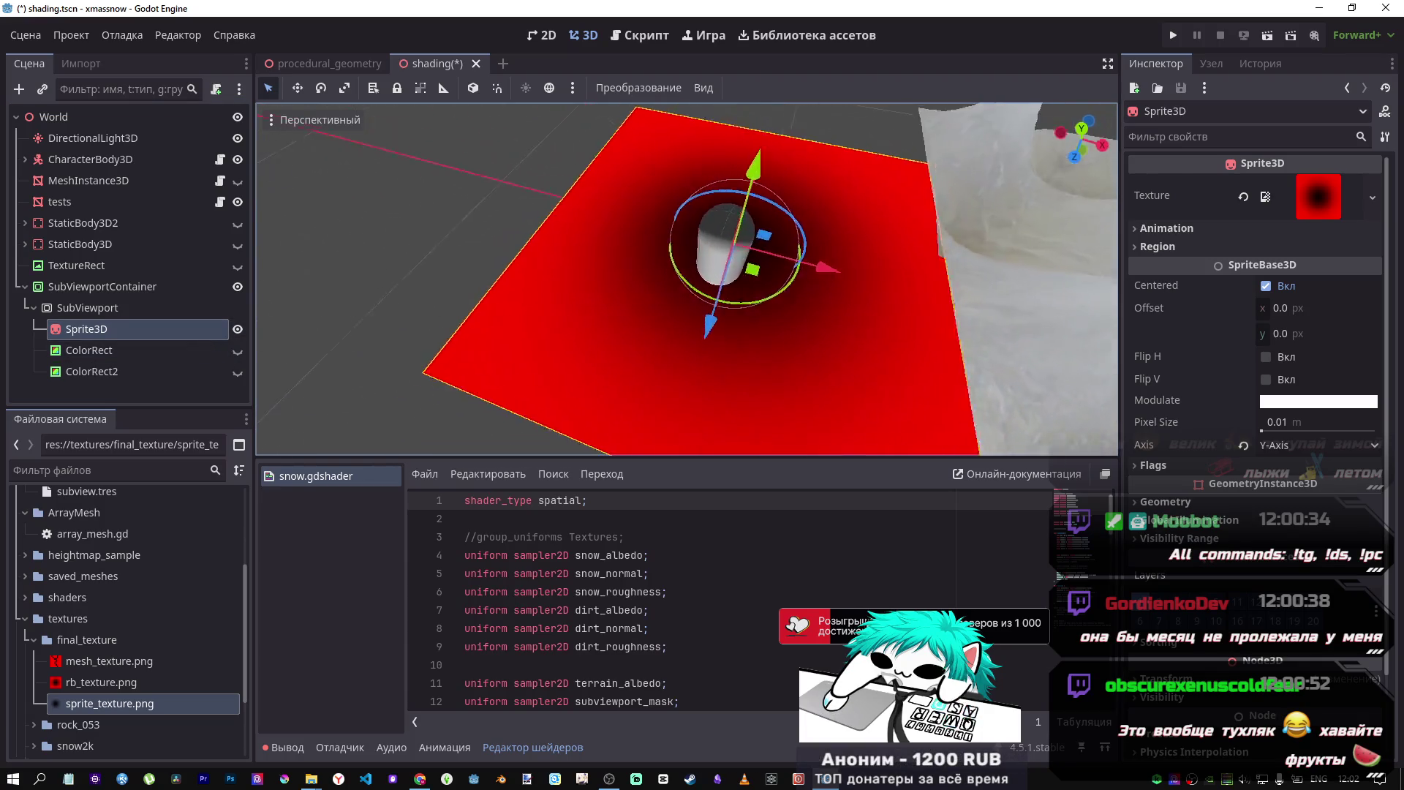
left_click(102, 162)
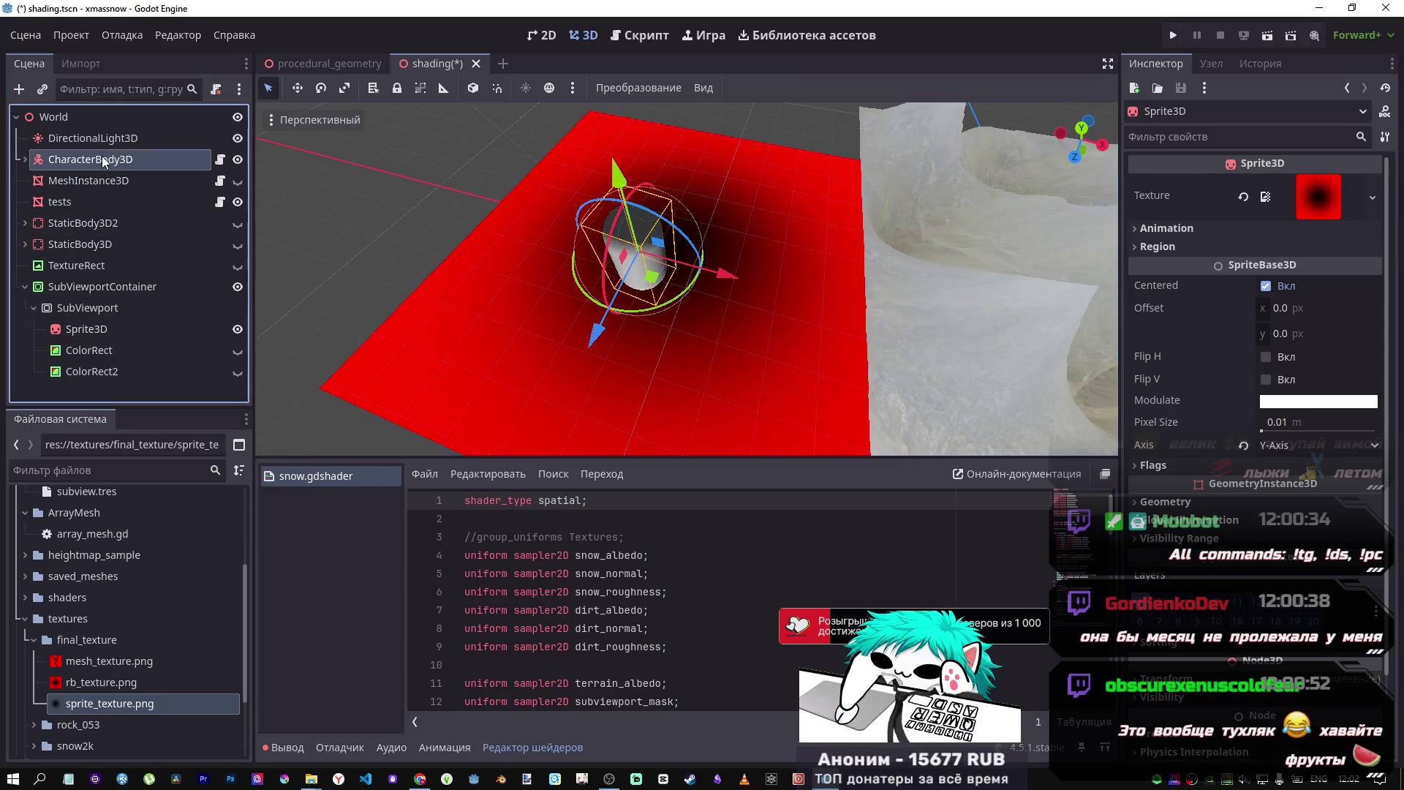
- Review the CharacterBody3D's MeshInstance3D capsule size, save the scene, and orbit toward the snow terrain
left_click(25, 160)
left_click(90, 179)
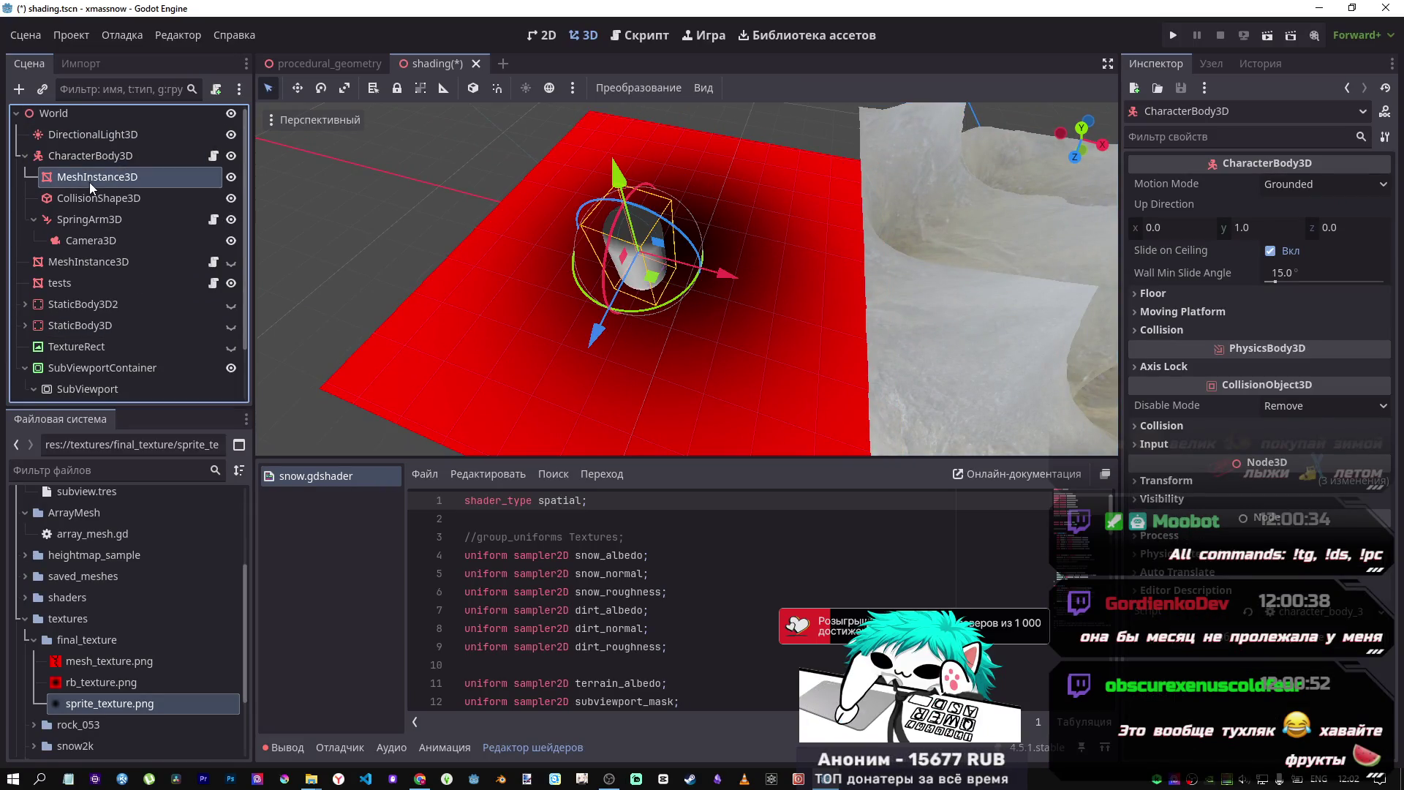
left_click(1349, 199)
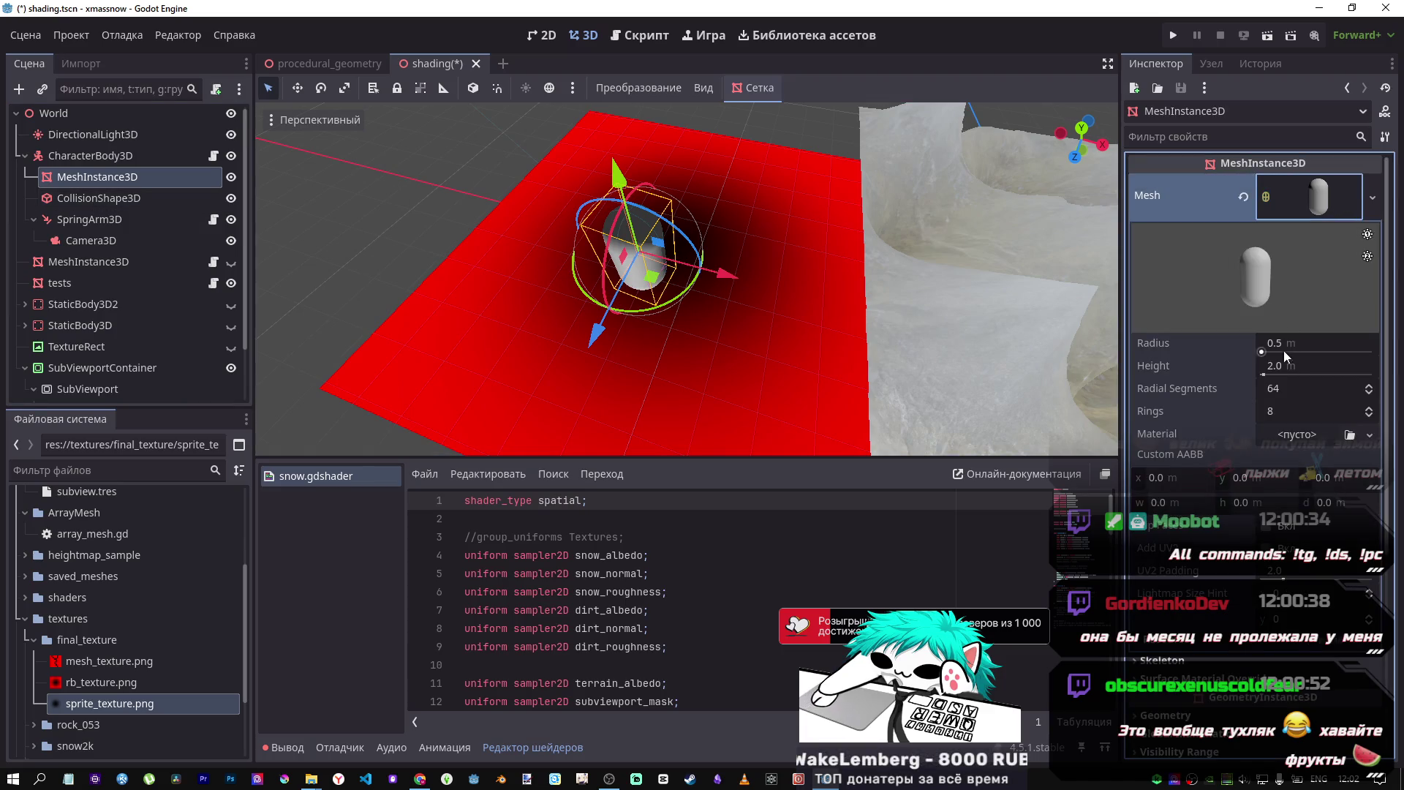
left_click(1301, 206)
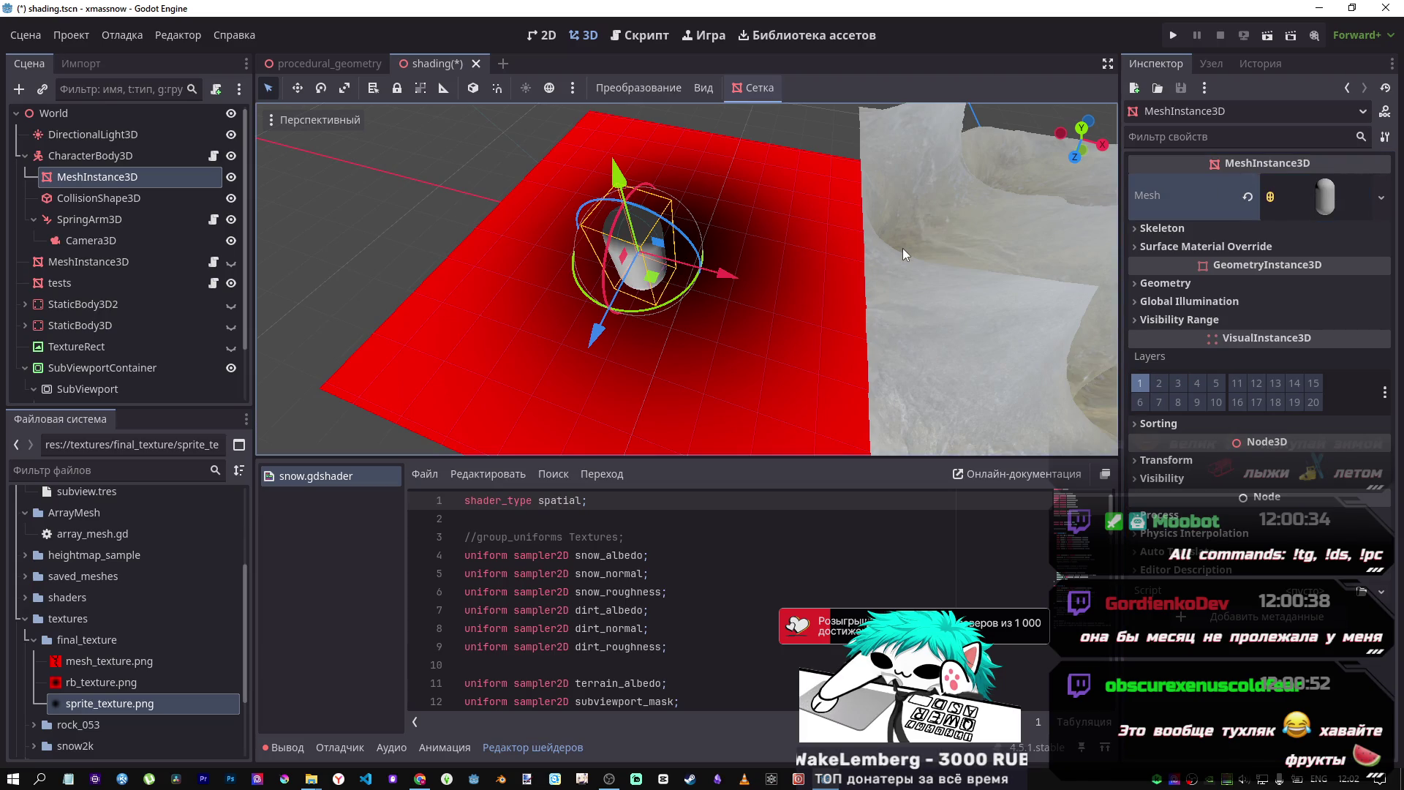
key("ctrl+s")
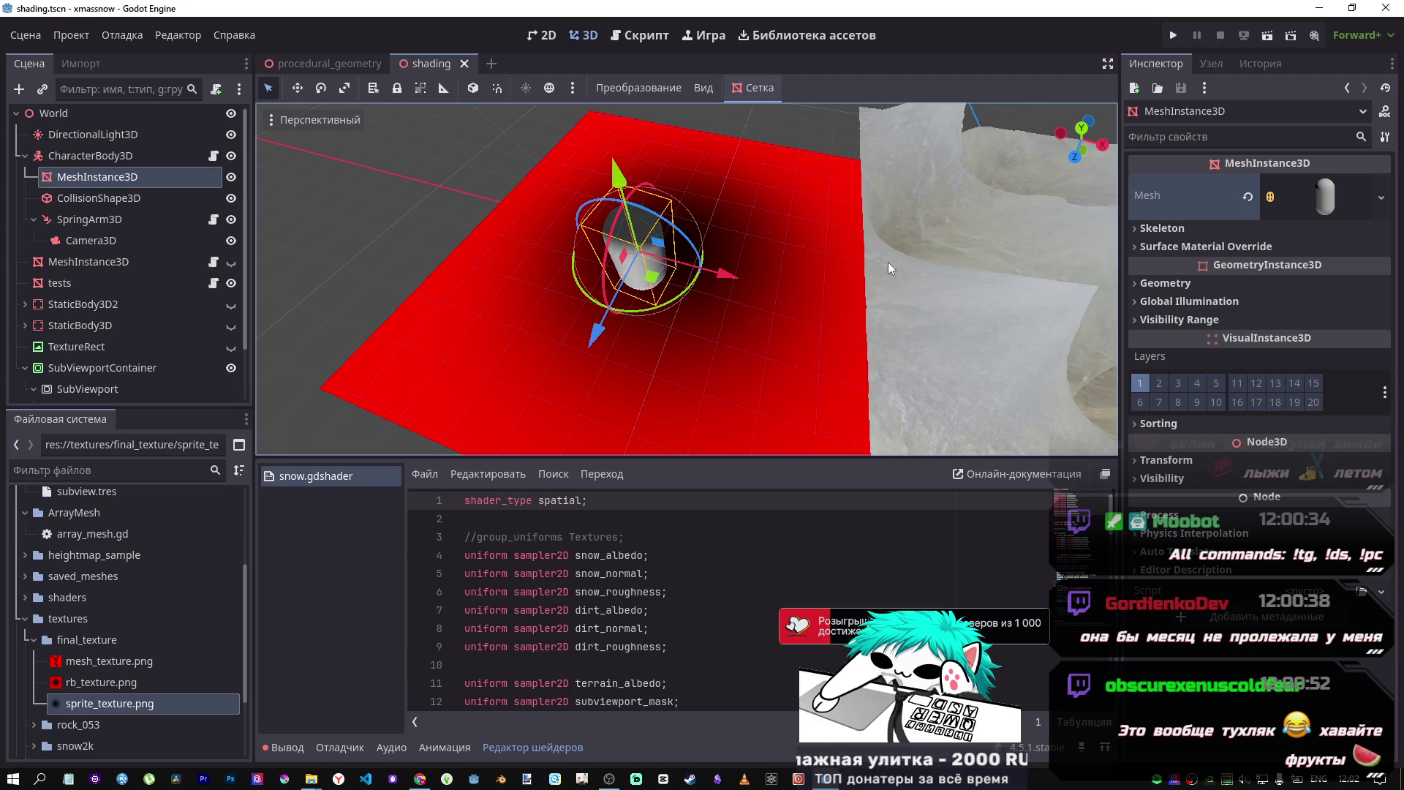
mouse_move(487, 239)
left_mouse_down()
mouse_move(686, 248)
mouse_move(703, 313)
mouse_move(664, 301)
left_mouse_up()
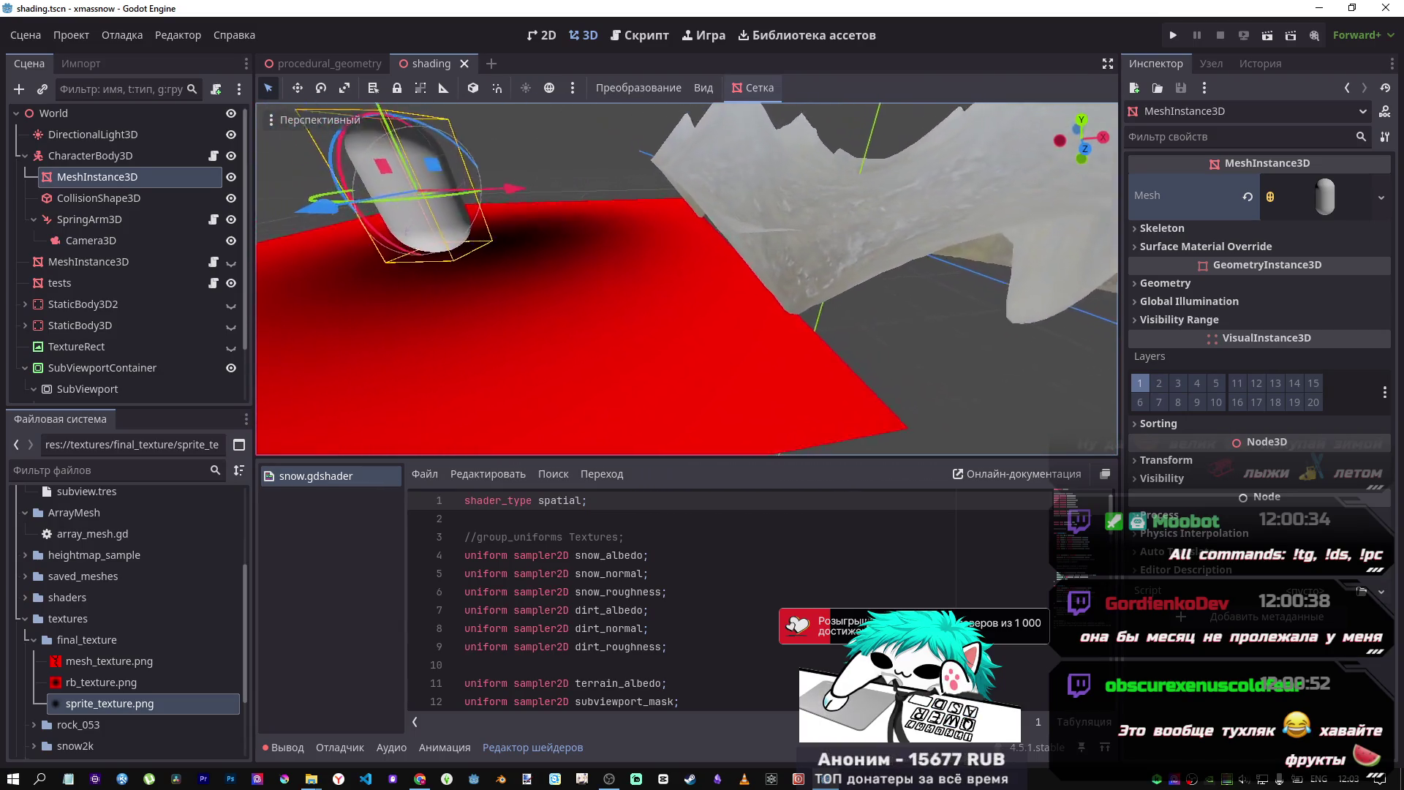